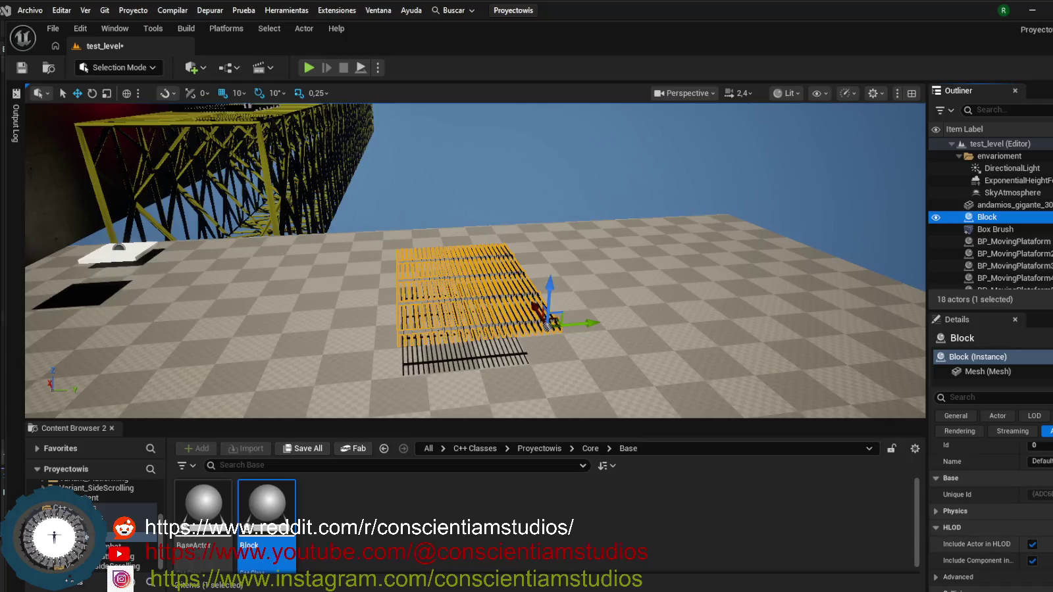
Review the Block actor's Base Actor Data properties in the Details panel.
{"action": "scroll", "coordinate": [988, 513], "scroll_direction": "up", "scroll_amount": 2}
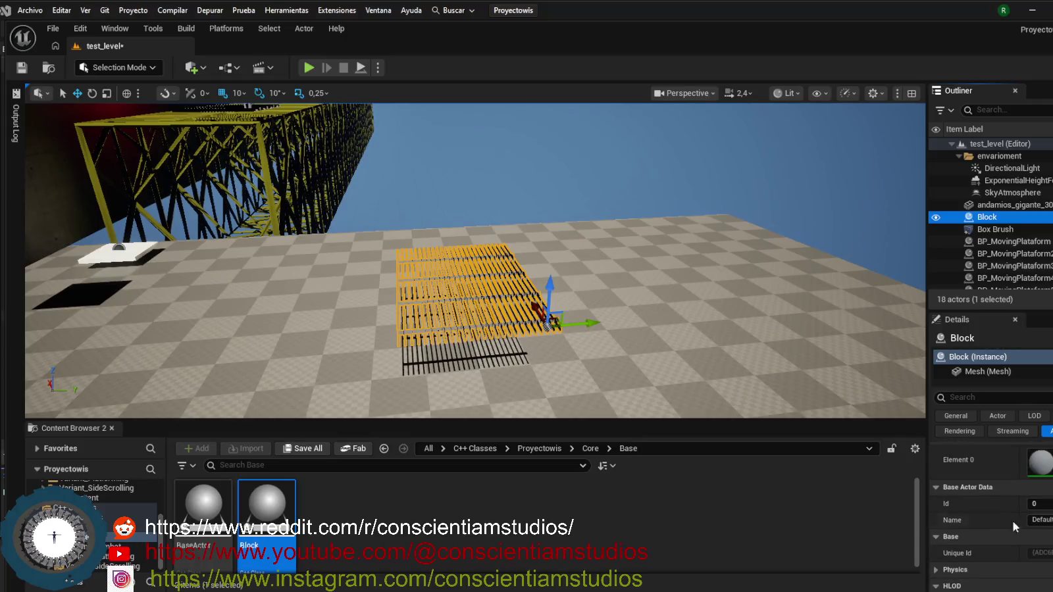
{"action": "left_click", "coordinate": [935, 487]}
{"action": "left_click", "coordinate": [936, 487]}
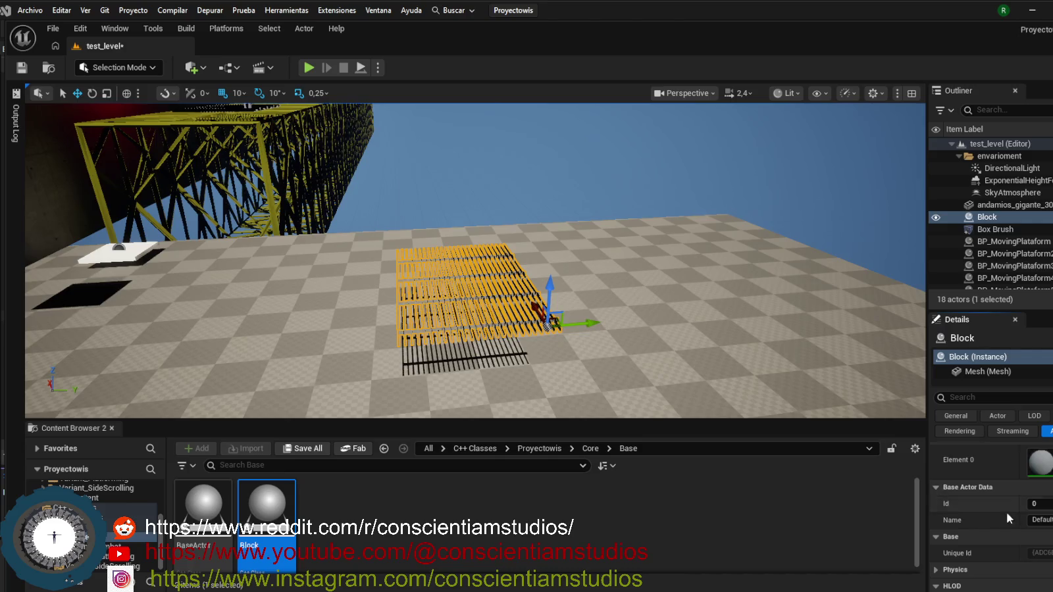
{"action": "scroll", "coordinate": [1046, 526], "scroll_direction": "up", "scroll_amount": 1}
{"action": "scroll", "coordinate": [1048, 526], "scroll_direction": "up", "scroll_amount": 2}
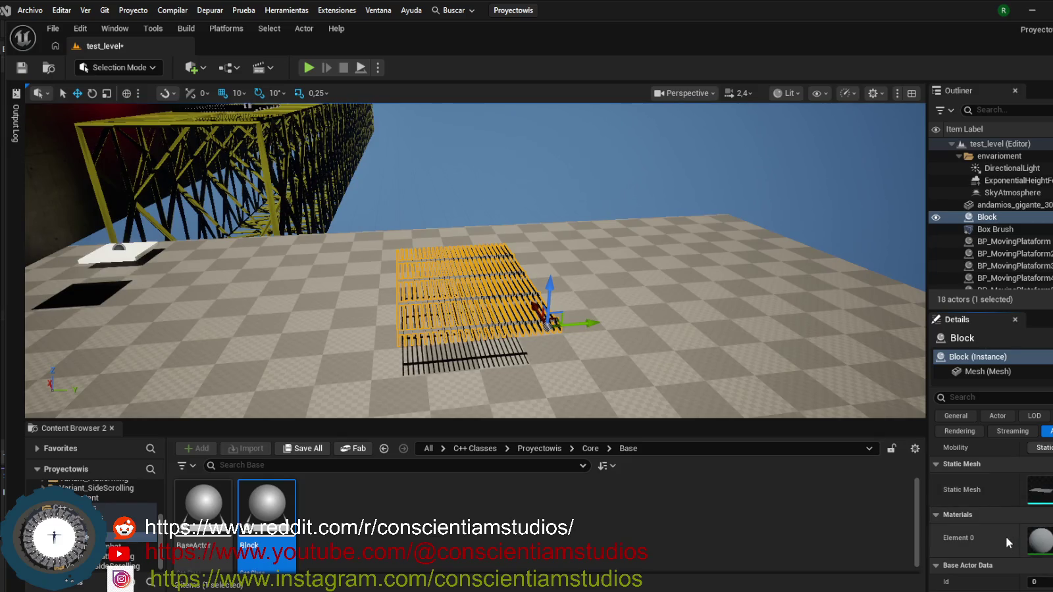
{"action": "scroll", "coordinate": [1004, 527], "scroll_direction": "up", "scroll_amount": 2}
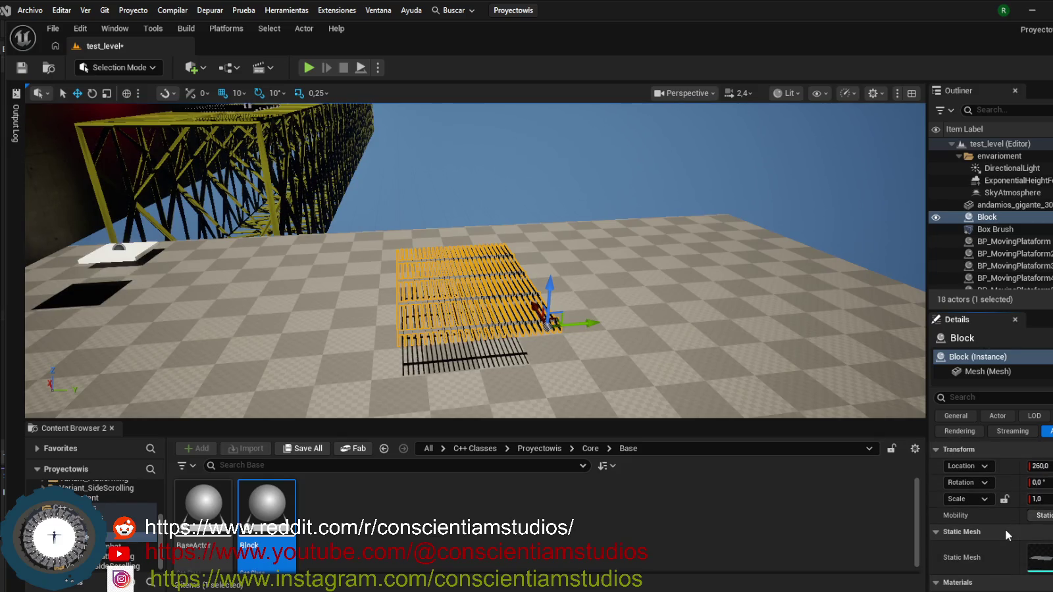
Check the Block's Mesh component, then build the Block code in Visual Studio with 0 errors.
{"action": "left_click", "coordinate": [994, 372]}
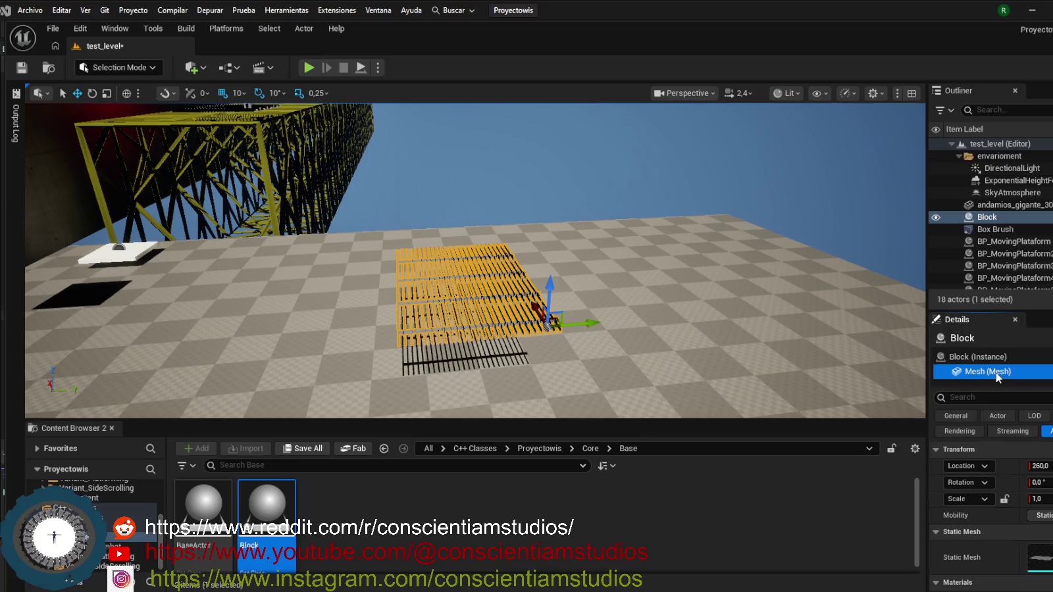
{"action": "left_click", "coordinate": [981, 357]}
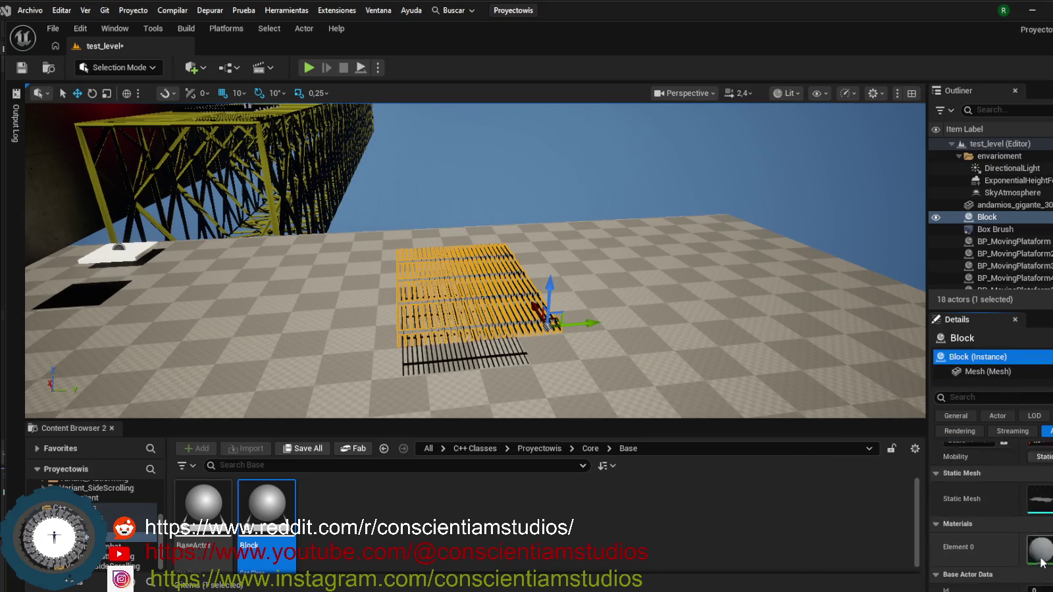
{"action": "scroll", "coordinate": [1039, 555], "scroll_direction": "down", "scroll_amount": 2}
{"action": "key", "text": "alt+Tab"}
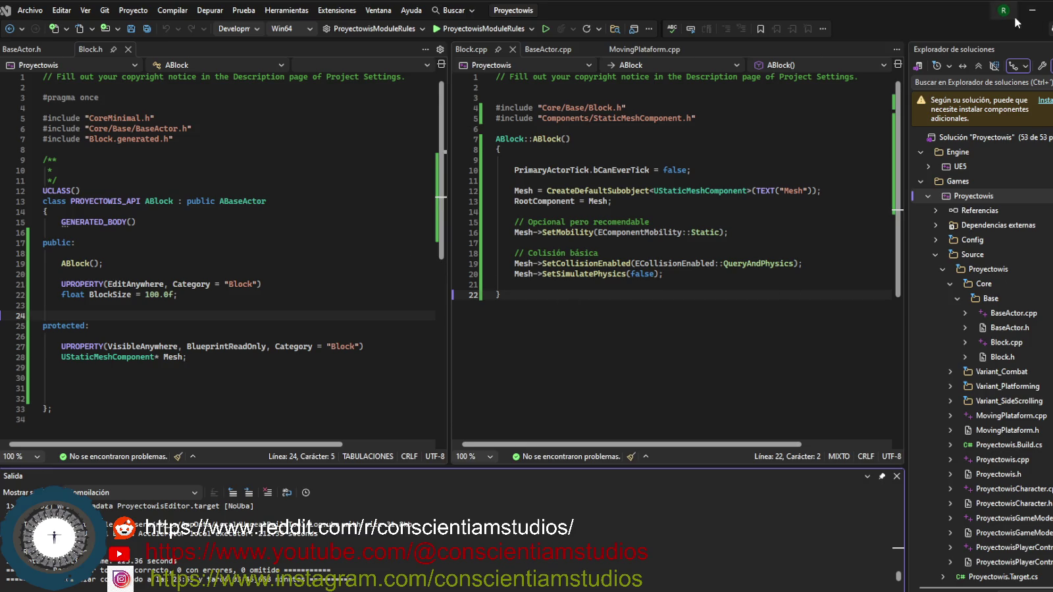
{"action": "left_click", "coordinate": [1031, 12]}
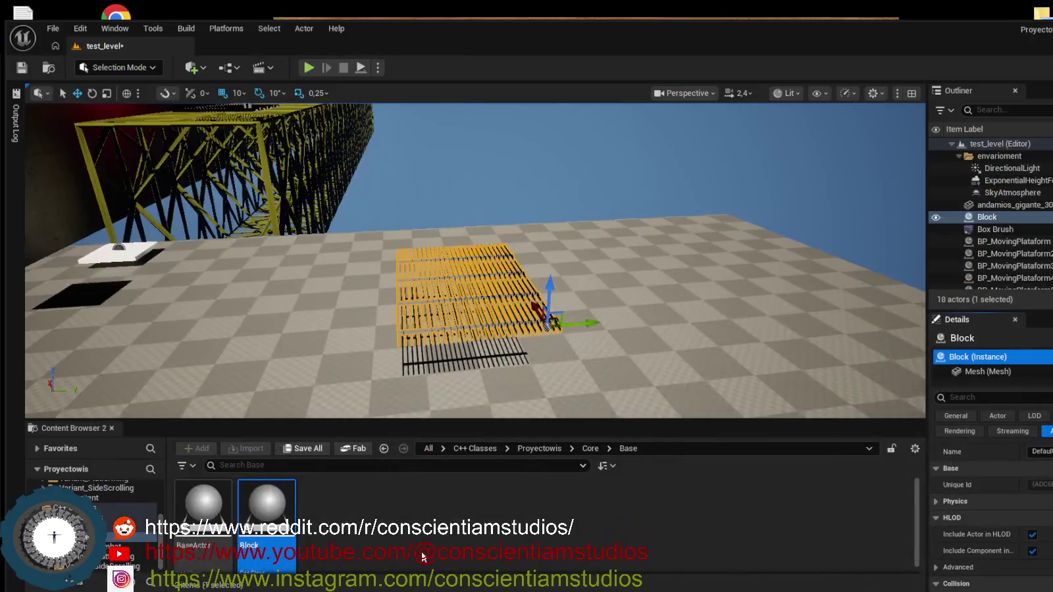
Create a Block-based Blueprint class named MyBlock in /Game/Wiscontent/Blueprints.
{"action": "right_click", "coordinate": [262, 510]}
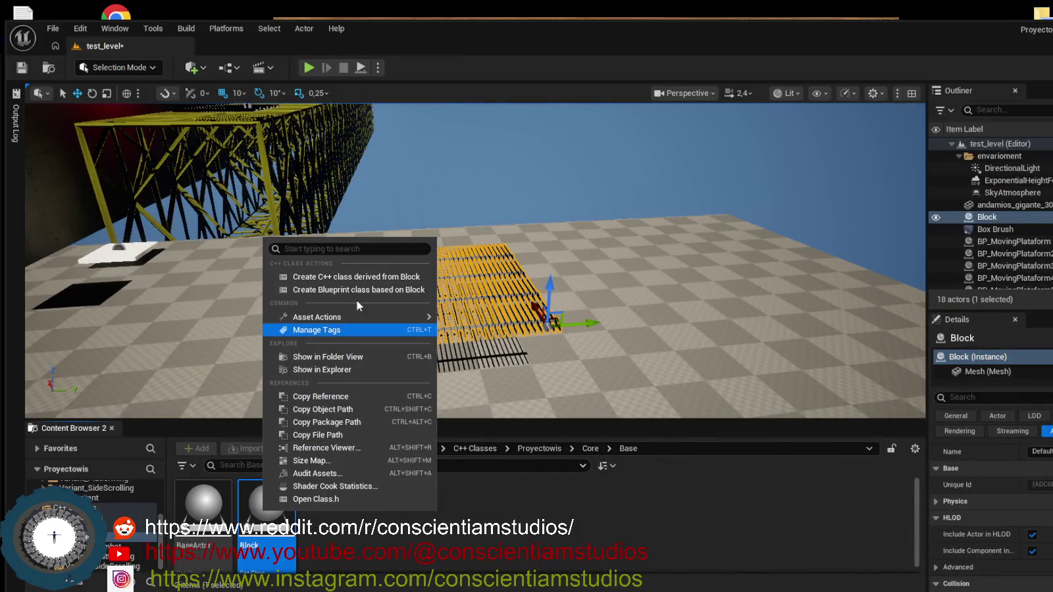
{"action": "left_click", "coordinate": [392, 292]}
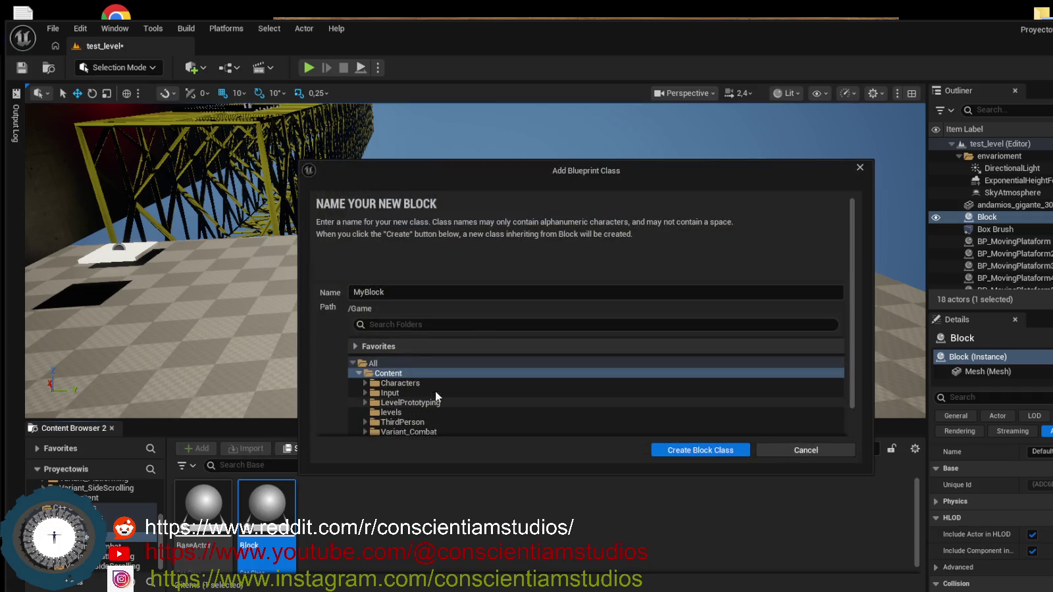
{"action": "left_click", "coordinate": [399, 292]}
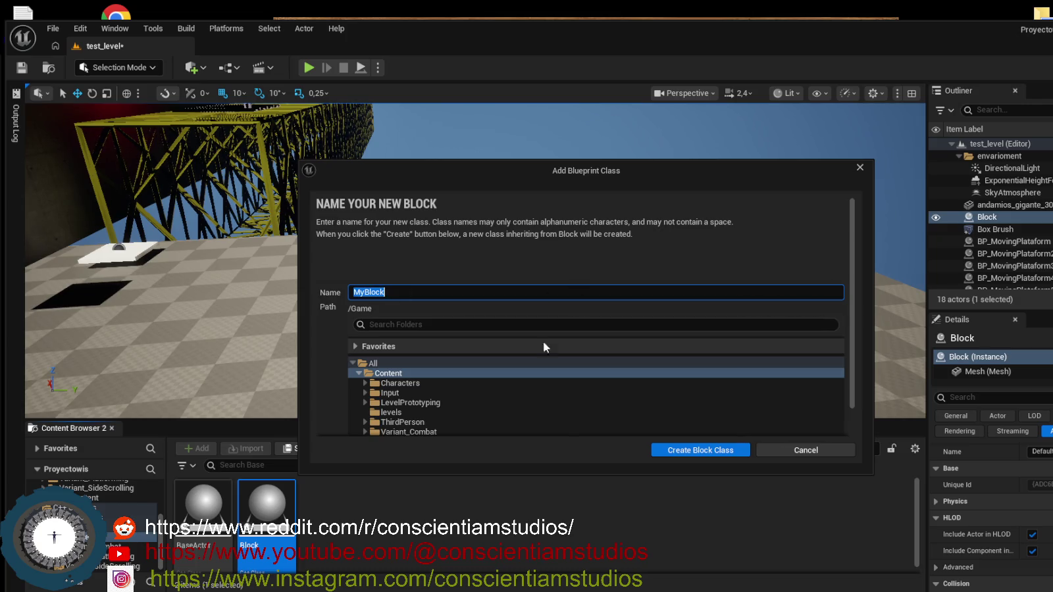
{"action": "scroll", "coordinate": [538, 348], "scroll_direction": "down", "scroll_amount": 2}
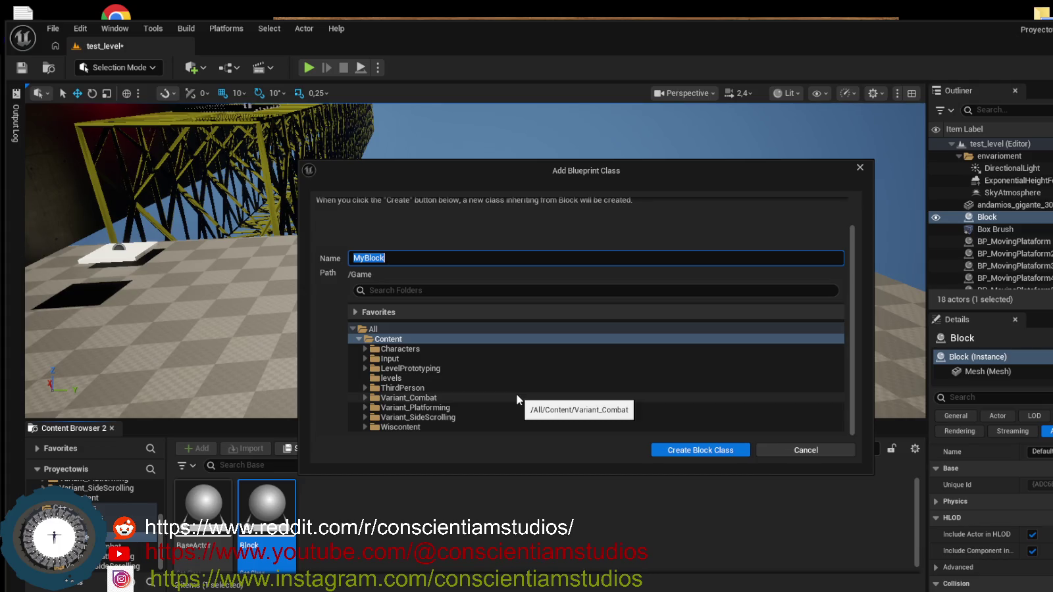
{"action": "left_click", "coordinate": [440, 428]}
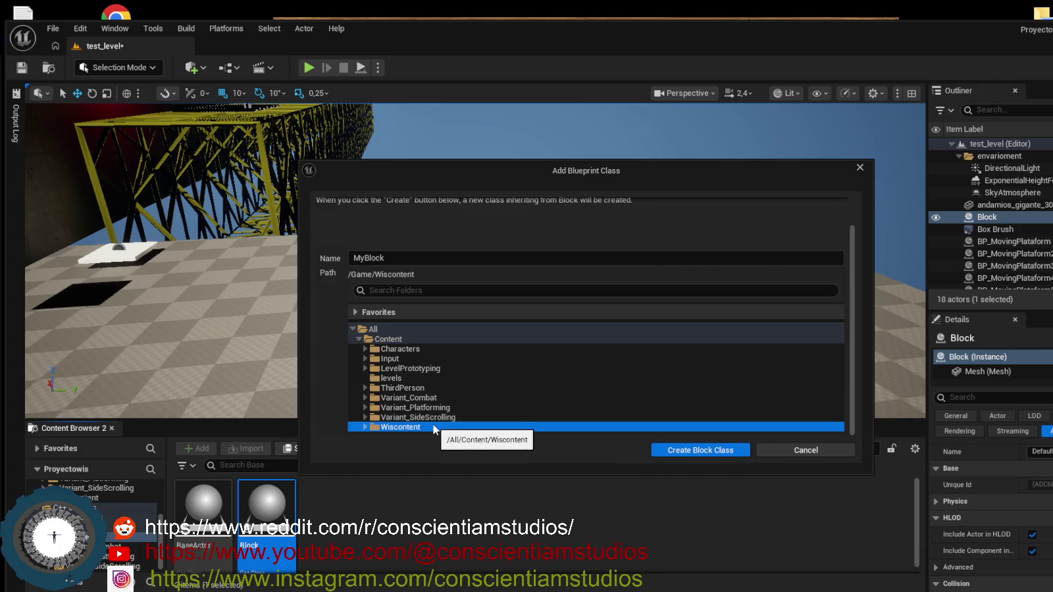
{"action": "left_click", "coordinate": [364, 427]}
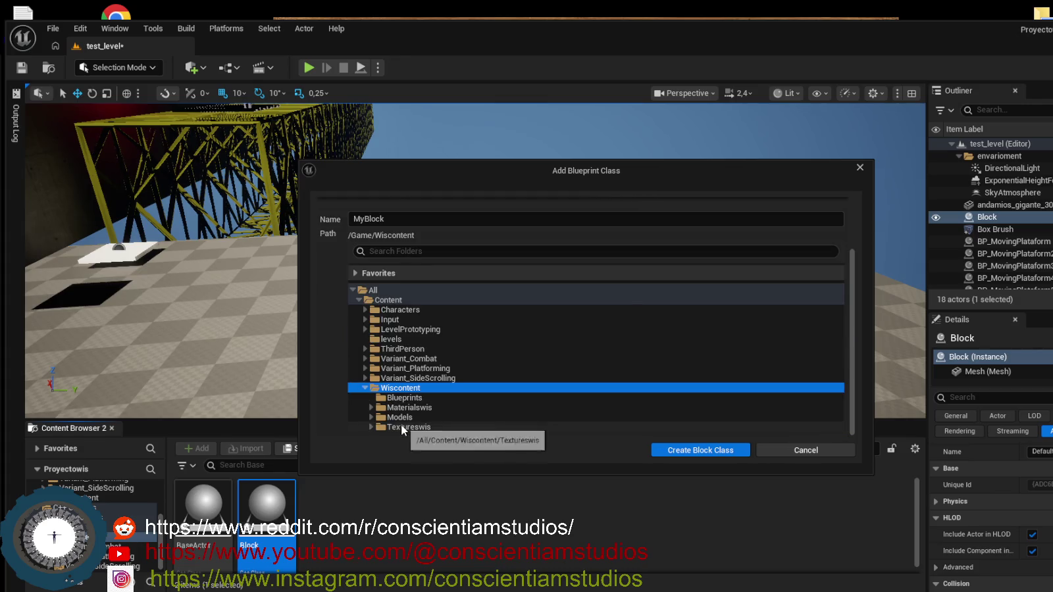
{"action": "left_click", "coordinate": [416, 397]}
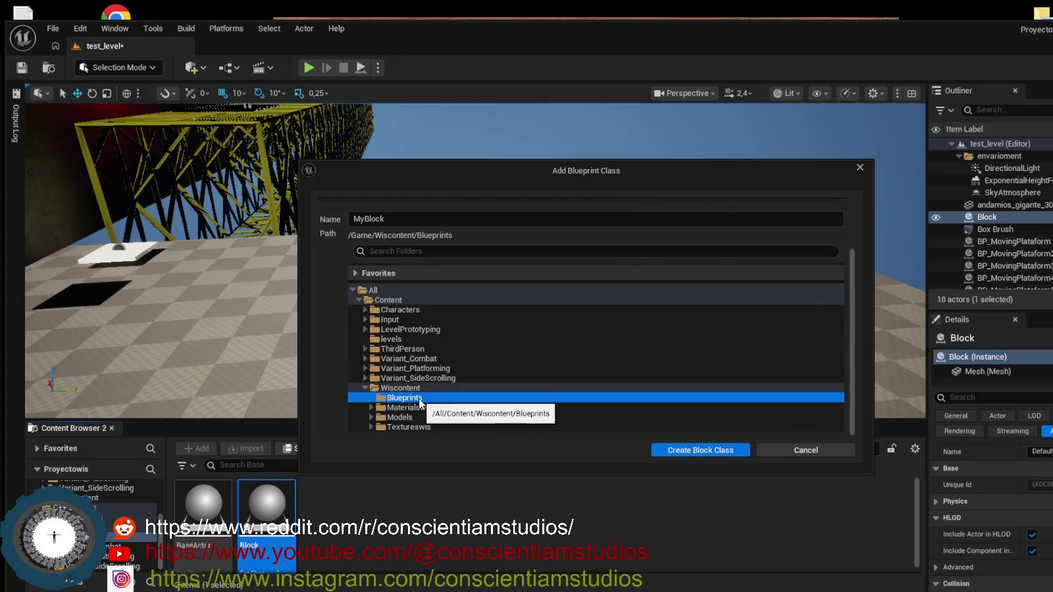
{"action": "left_click", "coordinate": [685, 454]}
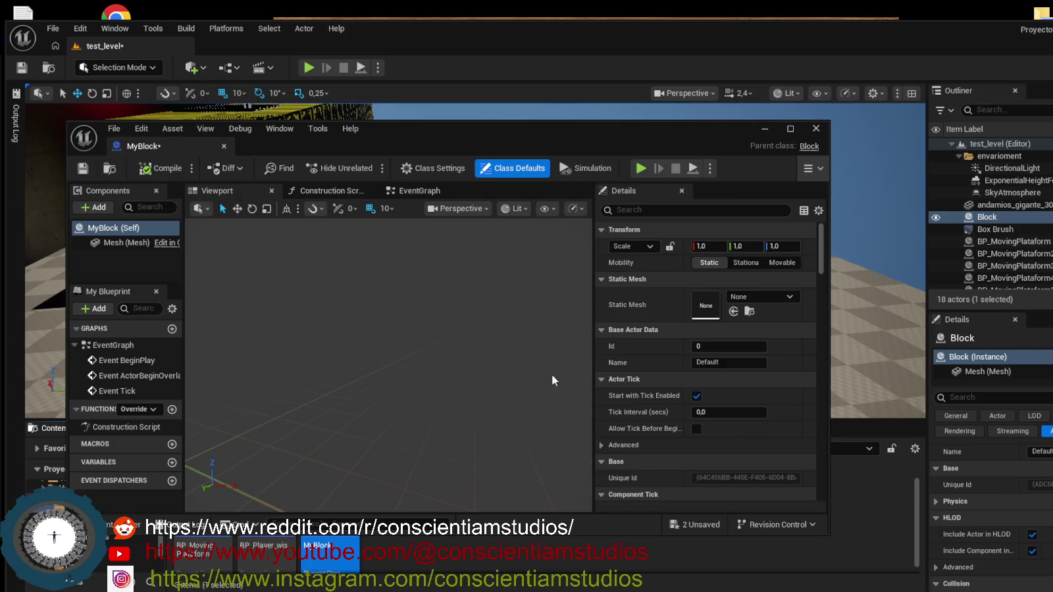
Search MyBlock's class defaults for 'Bloc' to confirm Block Size is 100.0, then clear the search.
{"action": "scroll", "coordinate": [650, 342], "scroll_direction": "down", "scroll_amount": 2}
{"action": "scroll", "coordinate": [652, 323], "scroll_direction": "up", "scroll_amount": 2}
{"action": "left_click", "coordinate": [644, 210]}
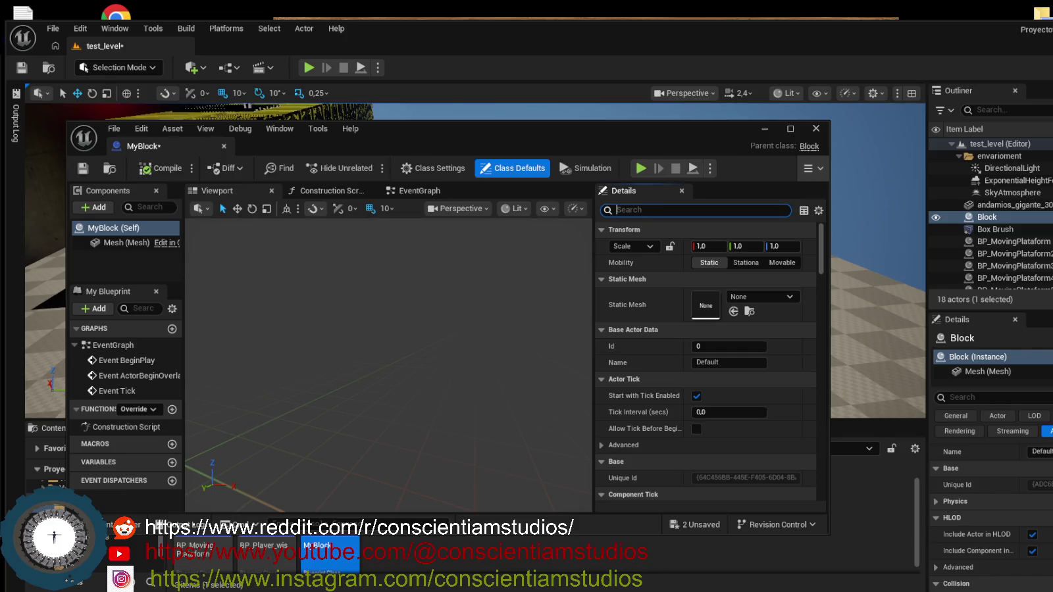
{"action": "key", "text": "alt+Tab"}
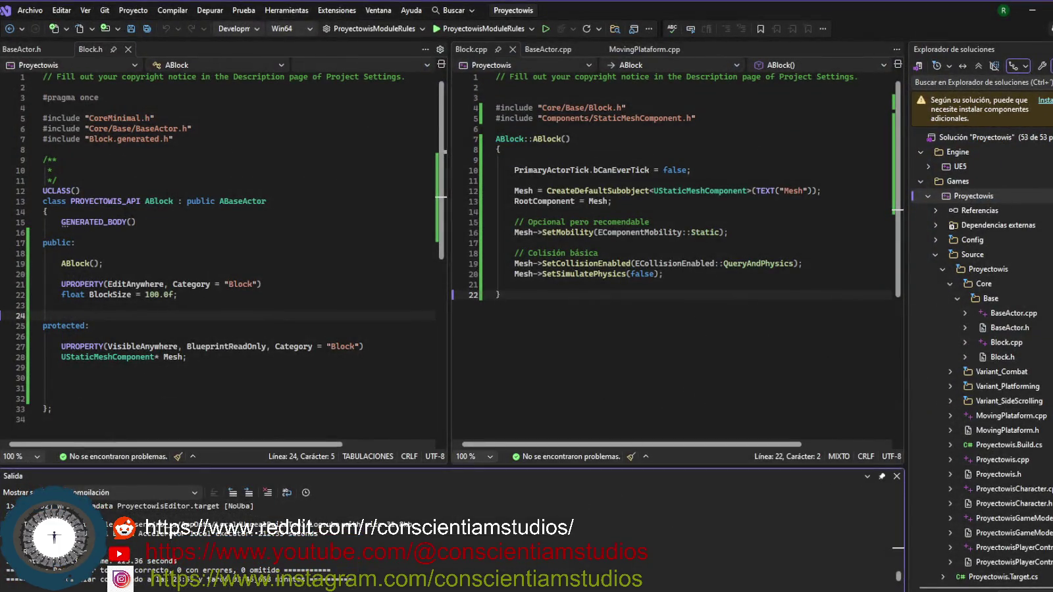
{"action": "key", "text": "alt+Tab"}
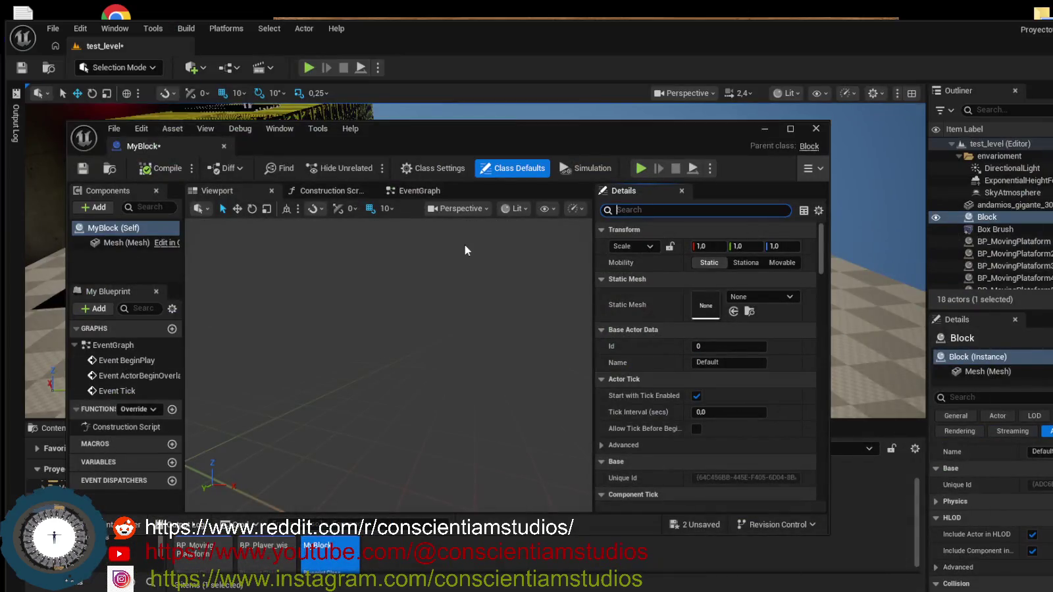
{"action": "type", "text": "Bloc"}
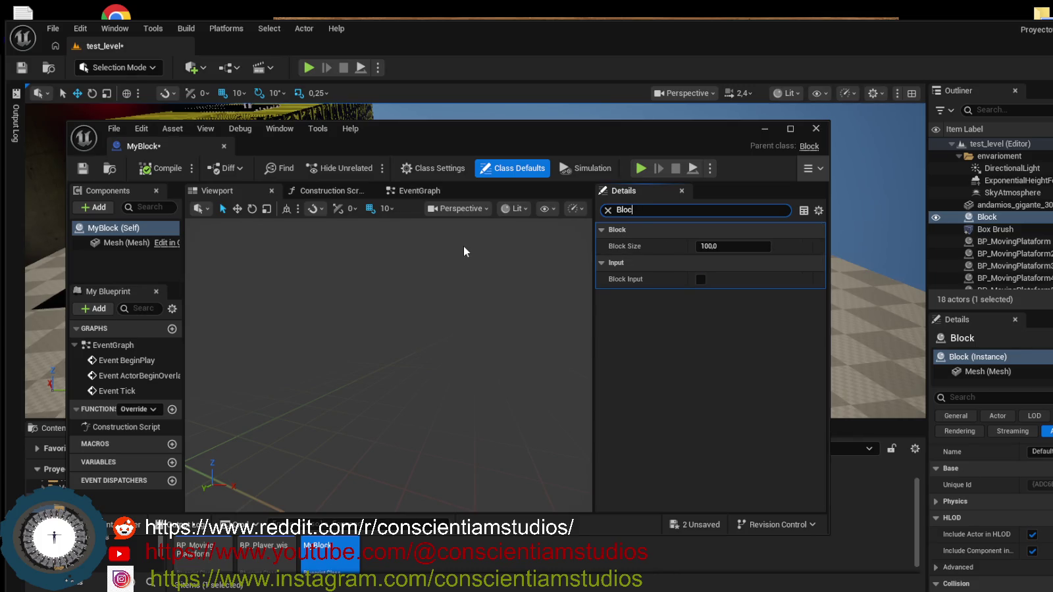
{"action": "key", "text": "BackSpace"}
{"action": "key", "text": "BackSpace"}
{"action": "key", "text": "BackSpace"}
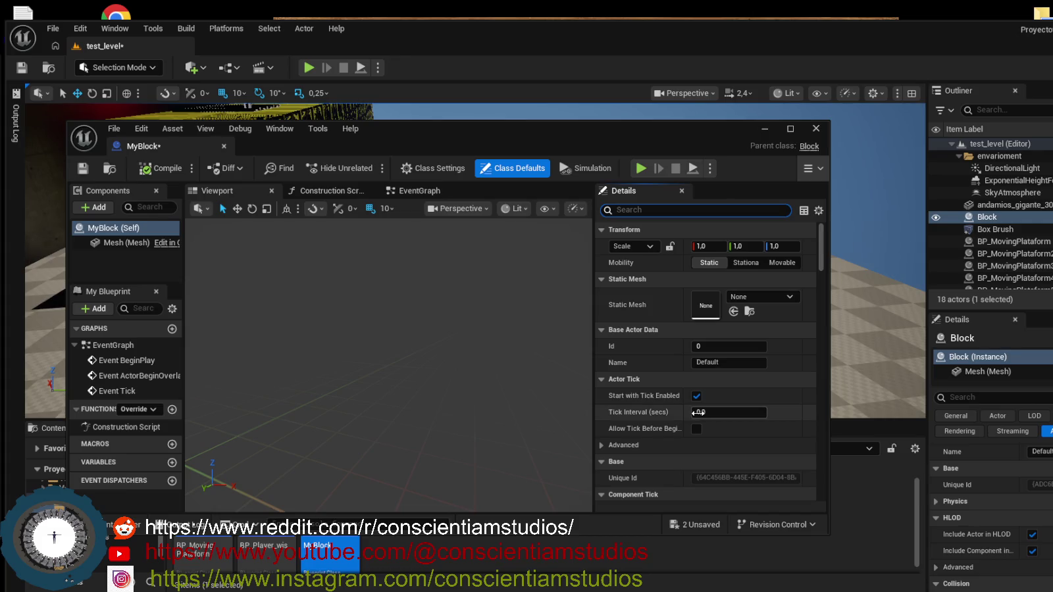
Collapse all Details categories from Actor Tick to Lighting and enlarge the MyBlock Blueprint window.
{"action": "left_click", "coordinate": [603, 379]}
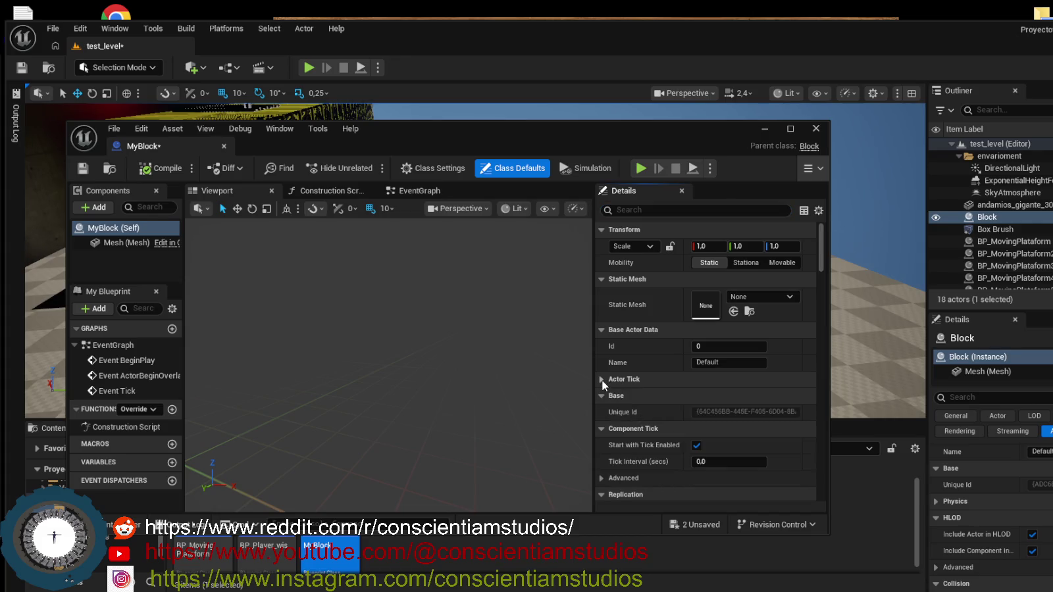
{"action": "left_click", "coordinate": [601, 429]}
{"action": "scroll", "coordinate": [600, 438], "scroll_direction": "down", "scroll_amount": 3}
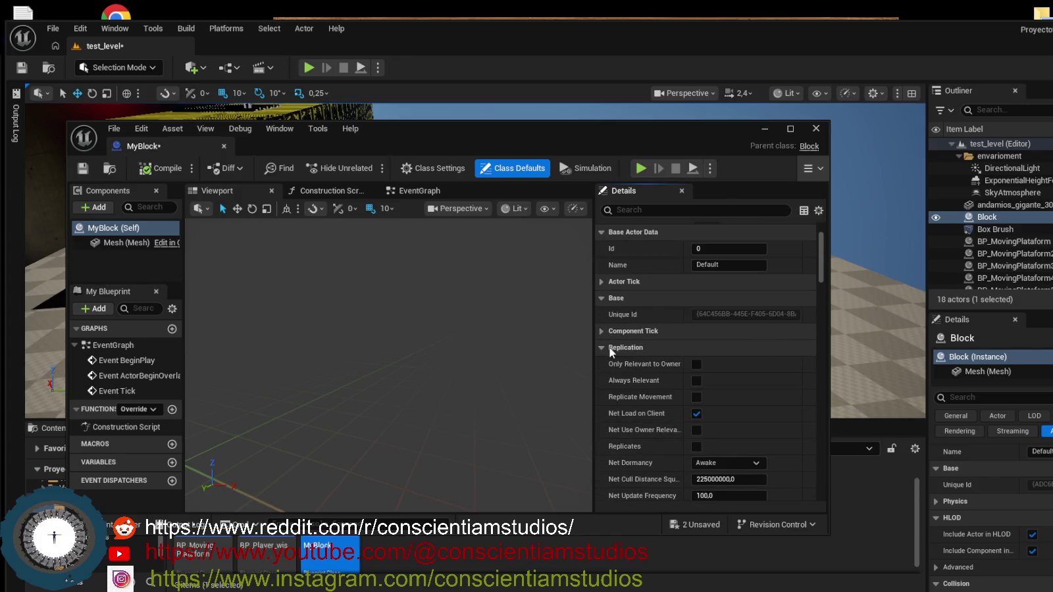
{"action": "left_click", "coordinate": [601, 348]}
{"action": "left_click", "coordinate": [601, 363]}
{"action": "left_click", "coordinate": [601, 379]}
{"action": "left_click", "coordinate": [602, 397]}
{"action": "left_click", "coordinate": [602, 413]}
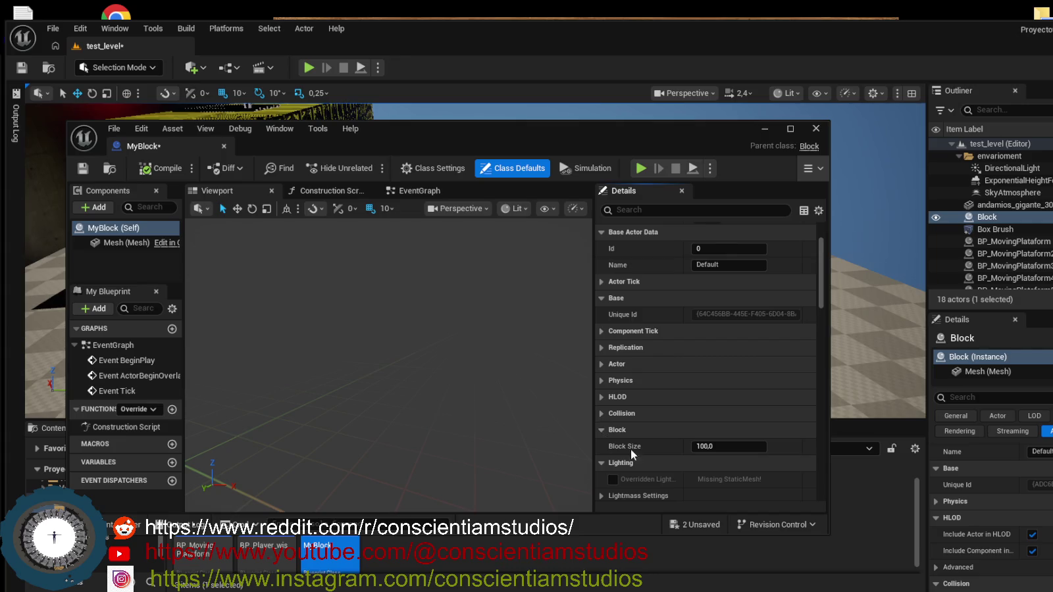
{"action": "left_click", "coordinate": [646, 430]}
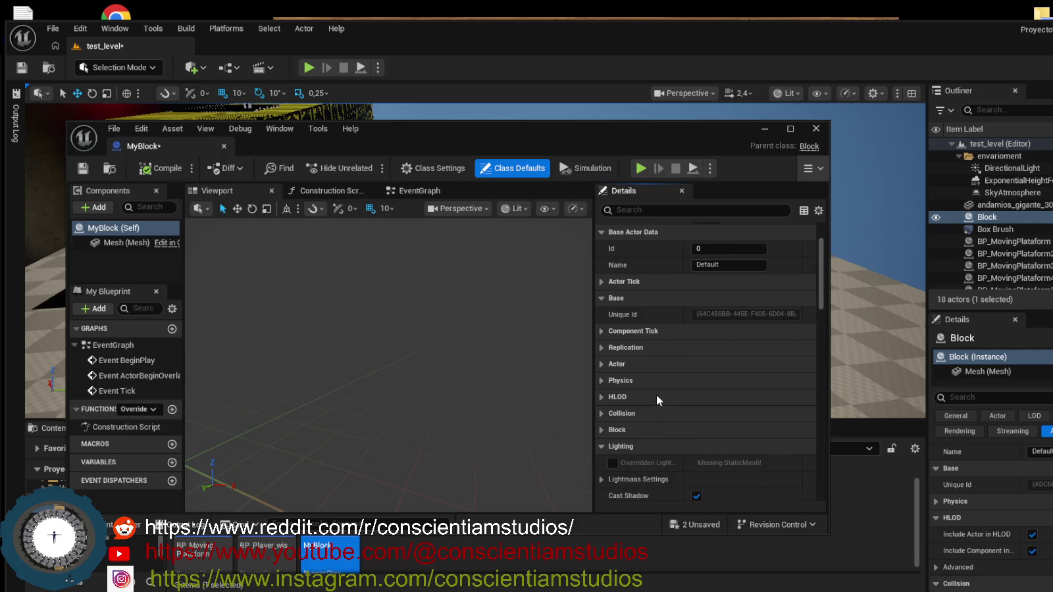
{"action": "left_click", "coordinate": [601, 445]}
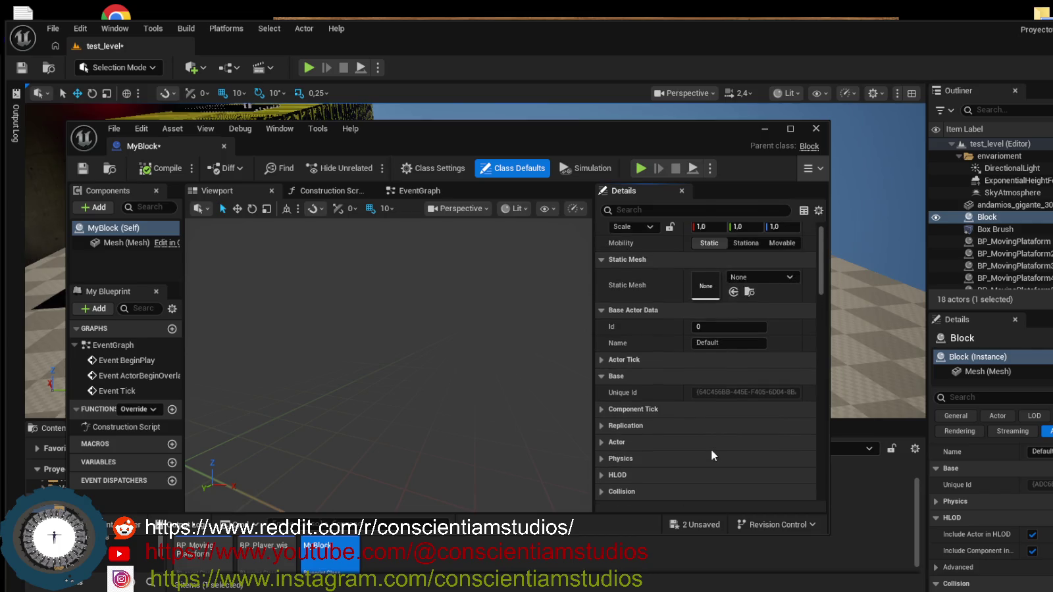
{"action": "scroll", "coordinate": [710, 449], "scroll_direction": "up", "scroll_amount": 3}
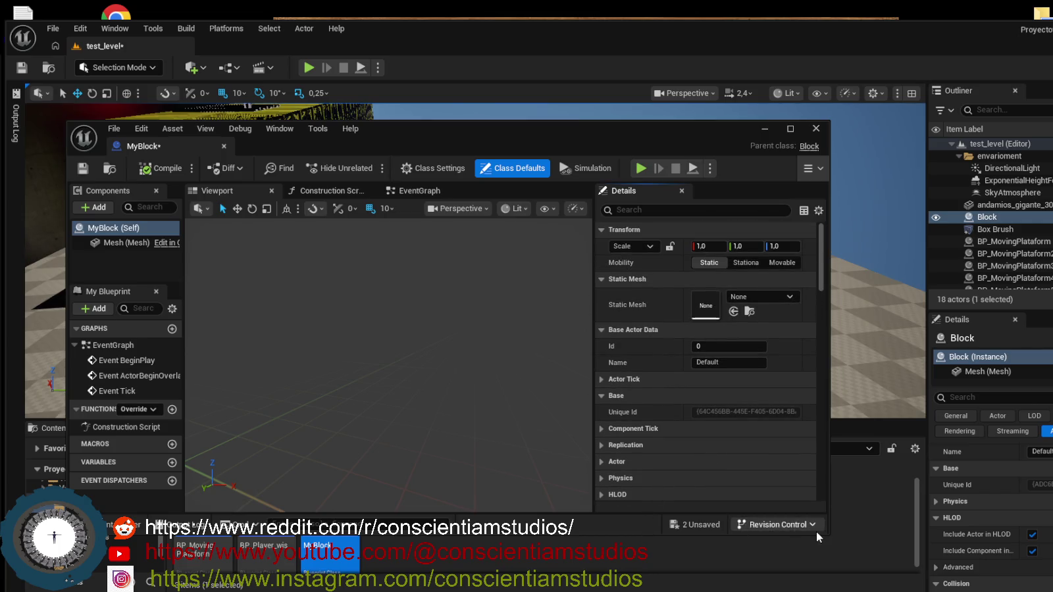
{"action": "left_click_drag", "start_coordinate": [828, 534], "coordinate": [874, 563]}
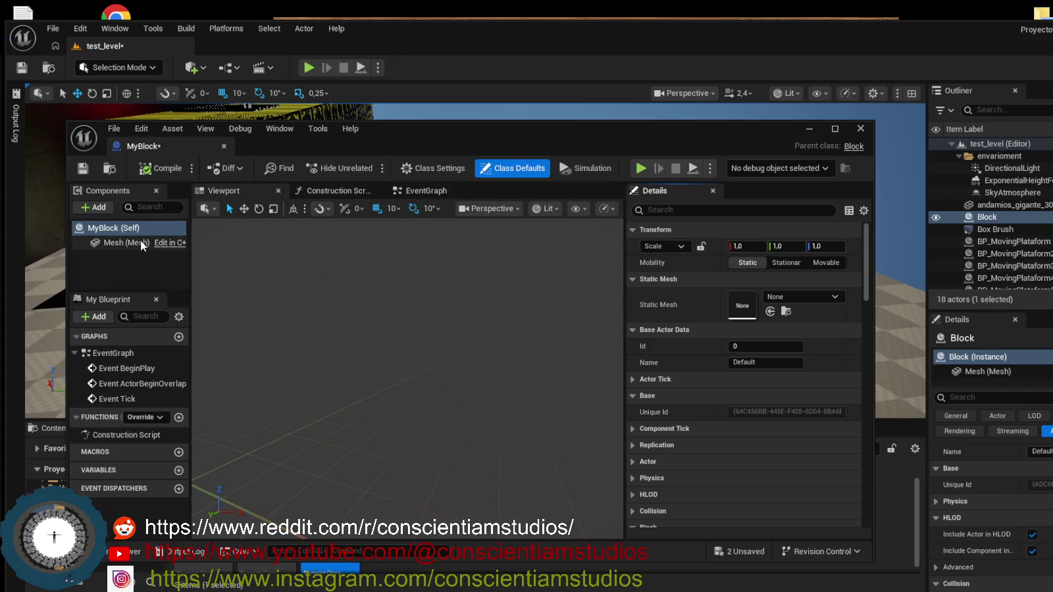
Assign the pasarela_metalica_piso static mesh to MyBlock's Mesh component and compile the Blueprint.
{"action": "left_click", "coordinate": [140, 241]}
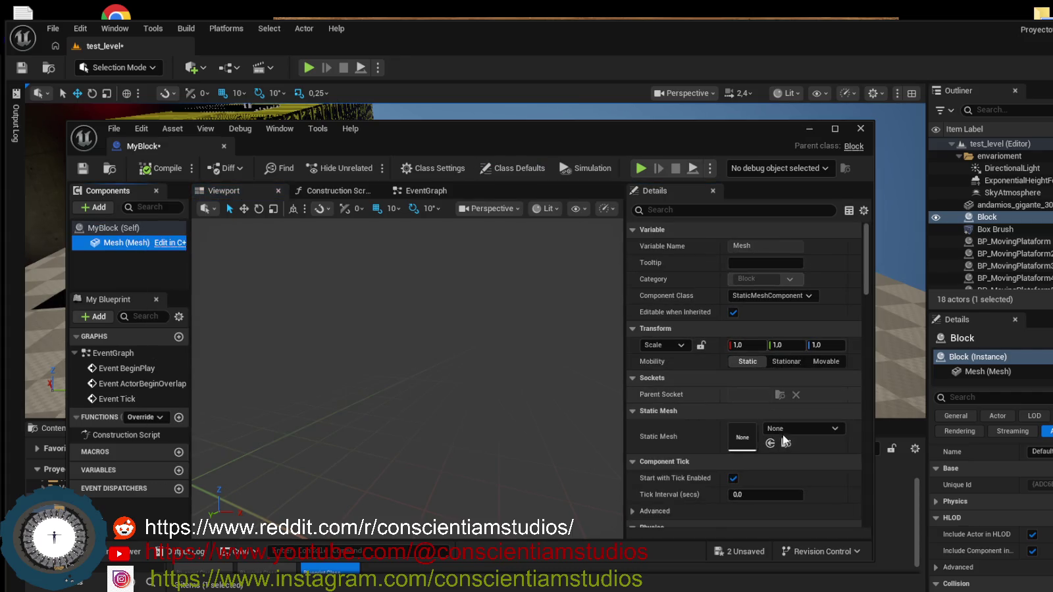
{"action": "left_click", "coordinate": [809, 427]}
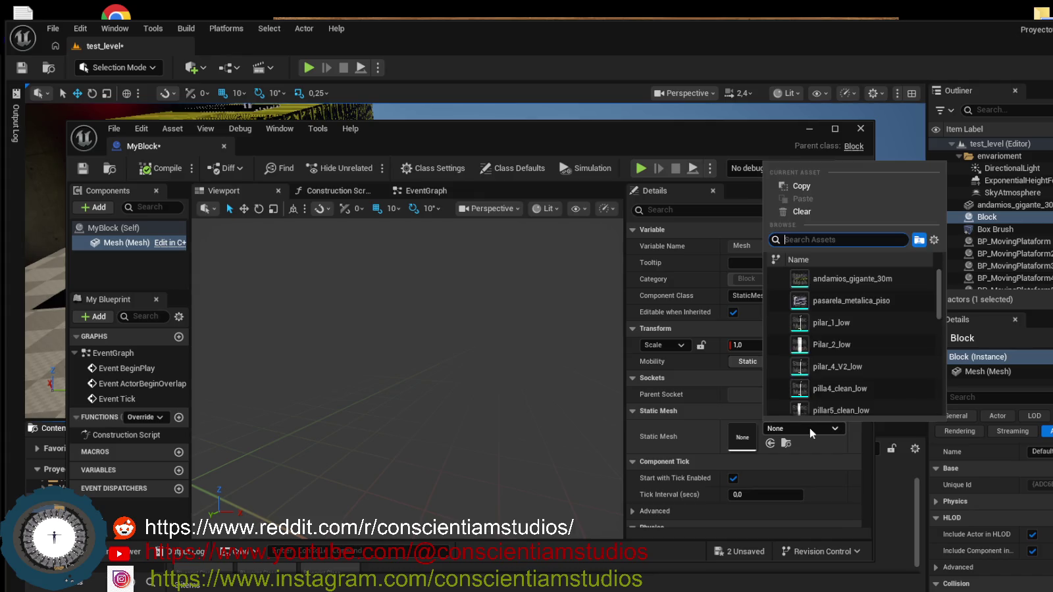
{"action": "type", "text": "re"}
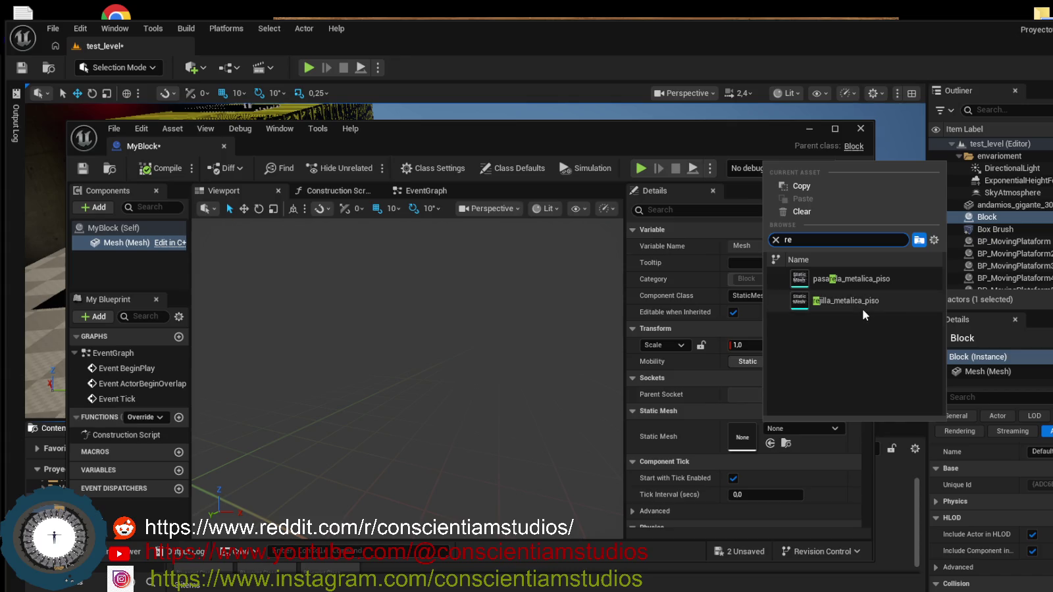
{"action": "mouse_move", "coordinate": [862, 306]}
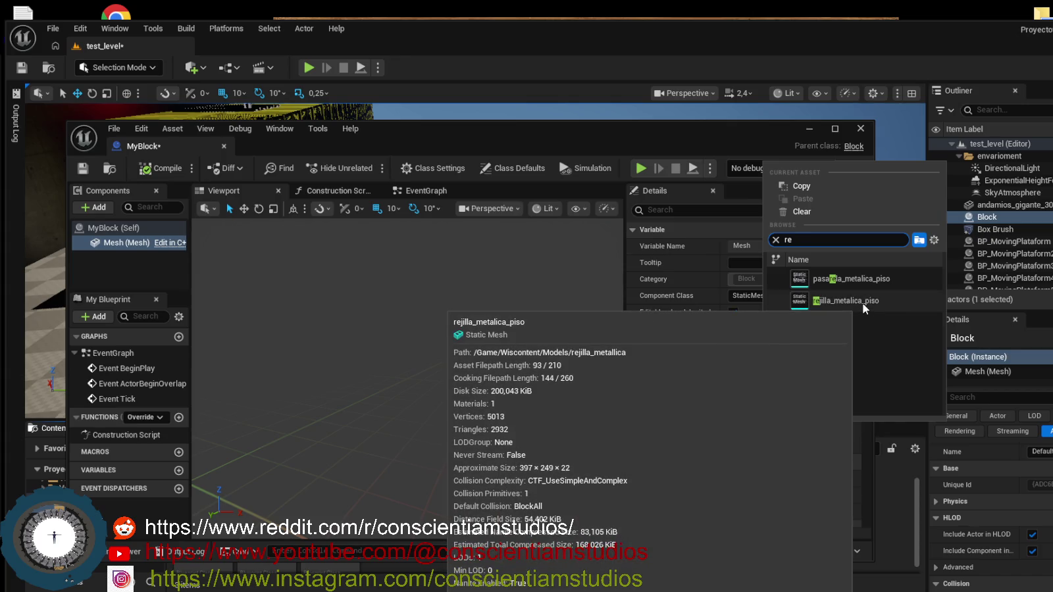
{"action": "left_click", "coordinate": [866, 282]}
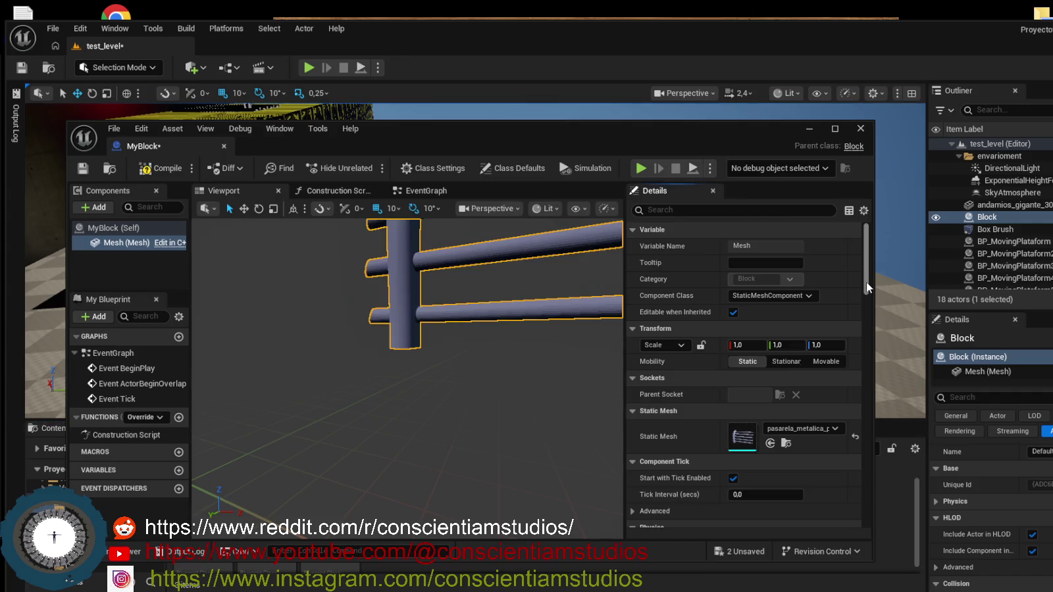
{"action": "mouse_move", "coordinate": [408, 395]}
{"action": "left_mouse_down"}
{"action": "mouse_move", "coordinate": [361, 391]}
{"action": "mouse_move", "coordinate": [345, 359]}
{"action": "mouse_move", "coordinate": [323, 368]}
{"action": "mouse_move", "coordinate": [546, 289]}
{"action": "left_mouse_up"}
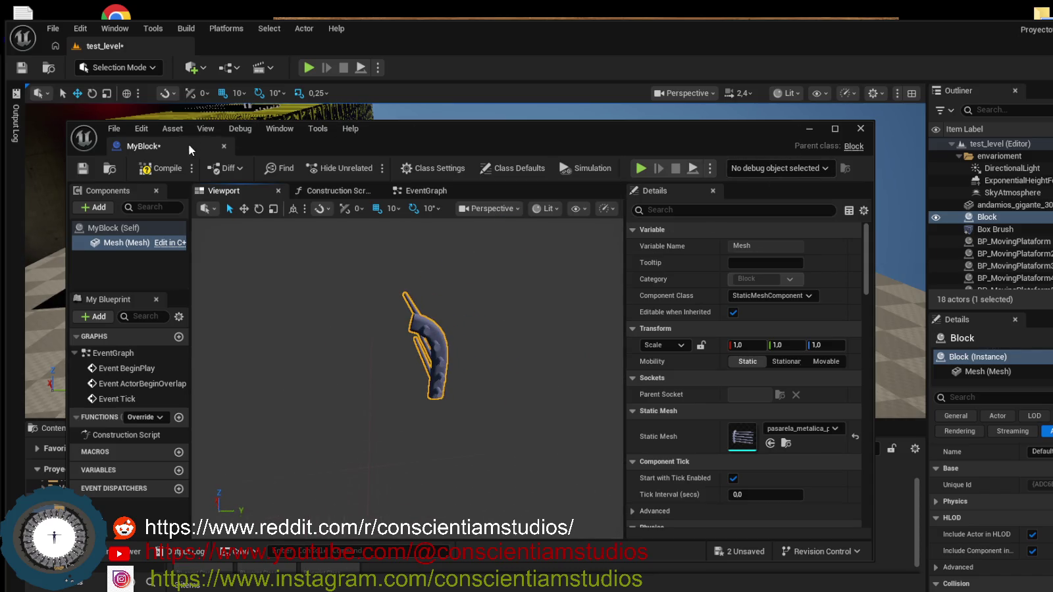
{"action": "left_click", "coordinate": [161, 169]}
Dock the MyBlock editor as a tab and save the Blueprint.
{"action": "left_click", "coordinate": [224, 146]}
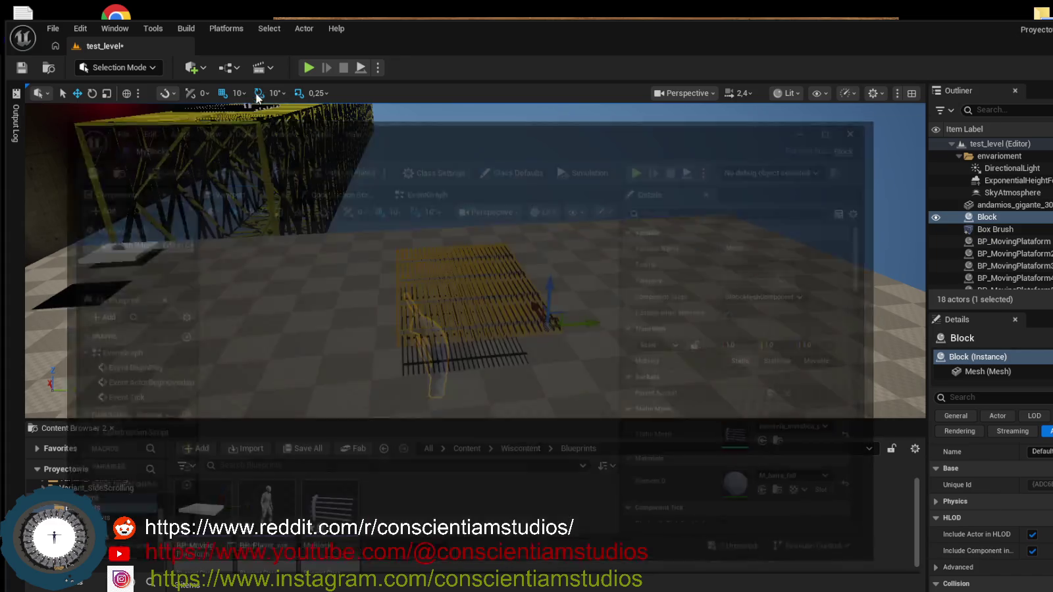
{"action": "left_click_drag", "start_coordinate": [255, 93], "coordinate": [257, 48]}
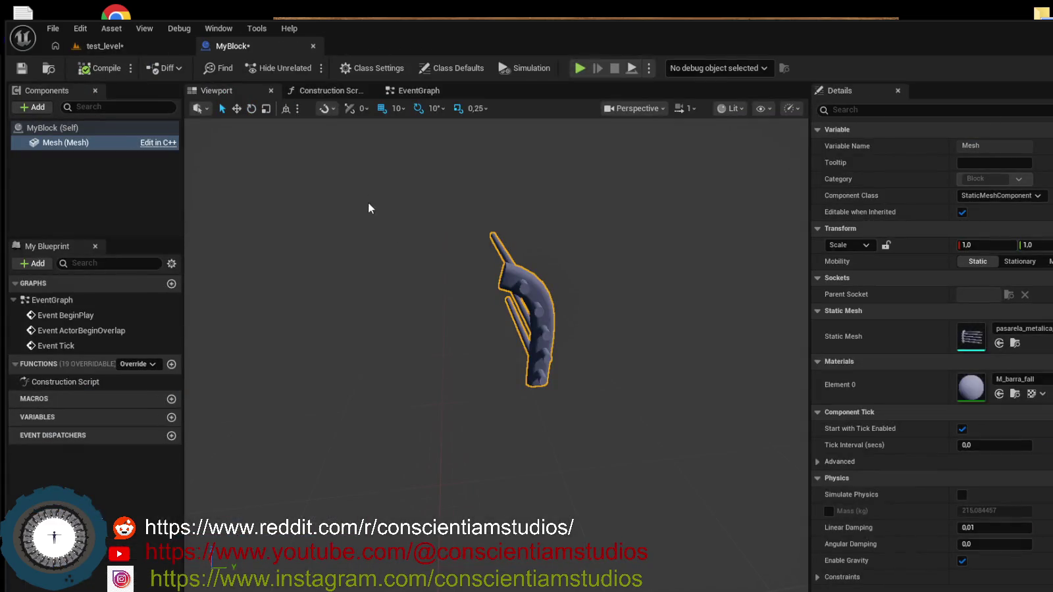
{"action": "left_click", "coordinate": [22, 69]}
In test_level, save changes and lower the Block actor into the floor hole.
{"action": "left_click", "coordinate": [143, 45]}
{"action": "left_click", "coordinate": [21, 69]}
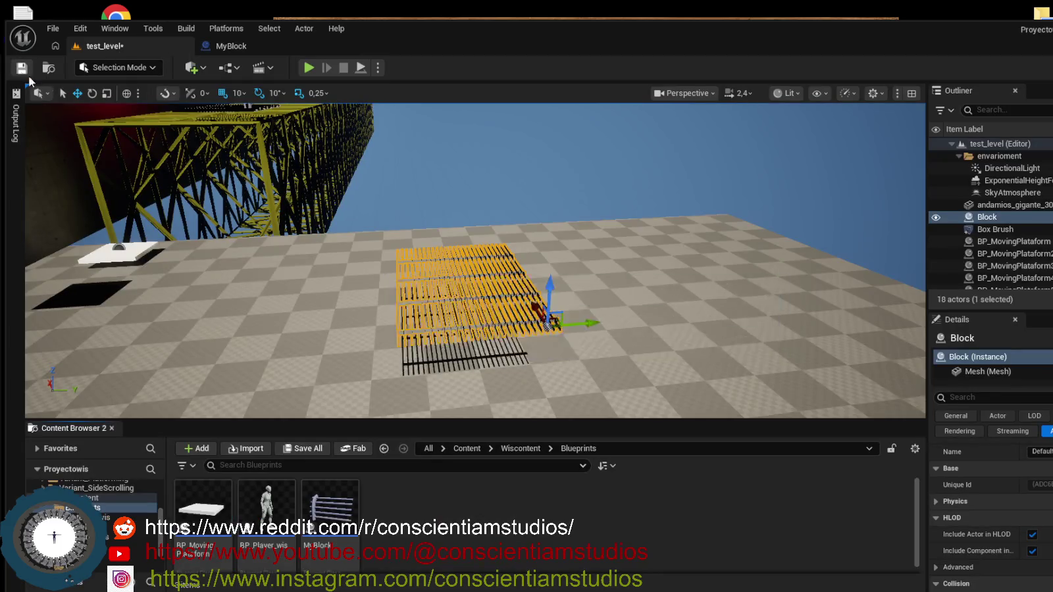
{"action": "left_click_drag", "start_coordinate": [609, 276], "coordinate": [625, 282]}
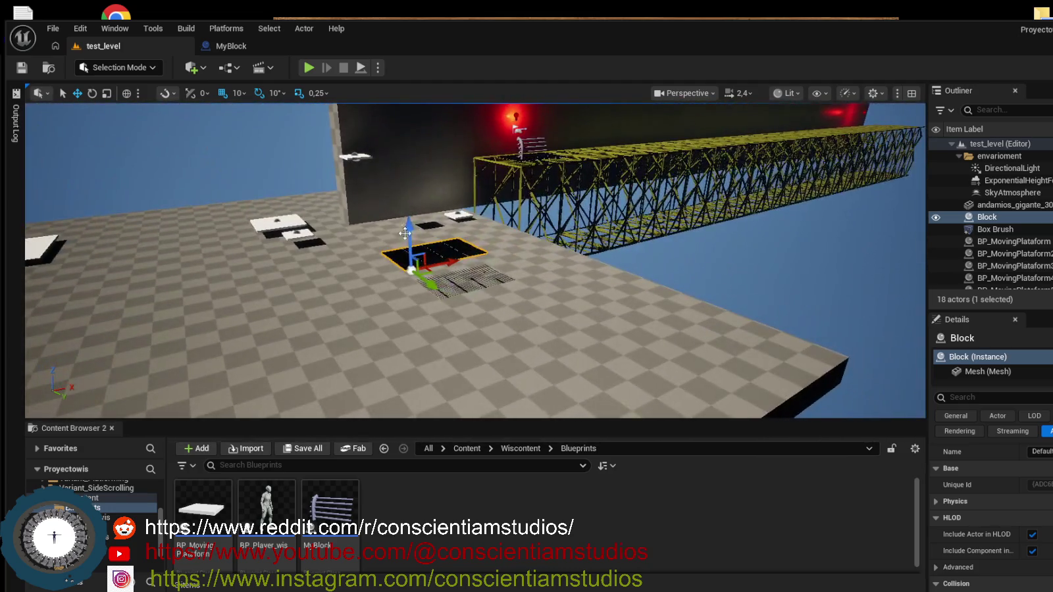
{"action": "left_click_drag", "start_coordinate": [408, 236], "coordinate": [416, 263]}
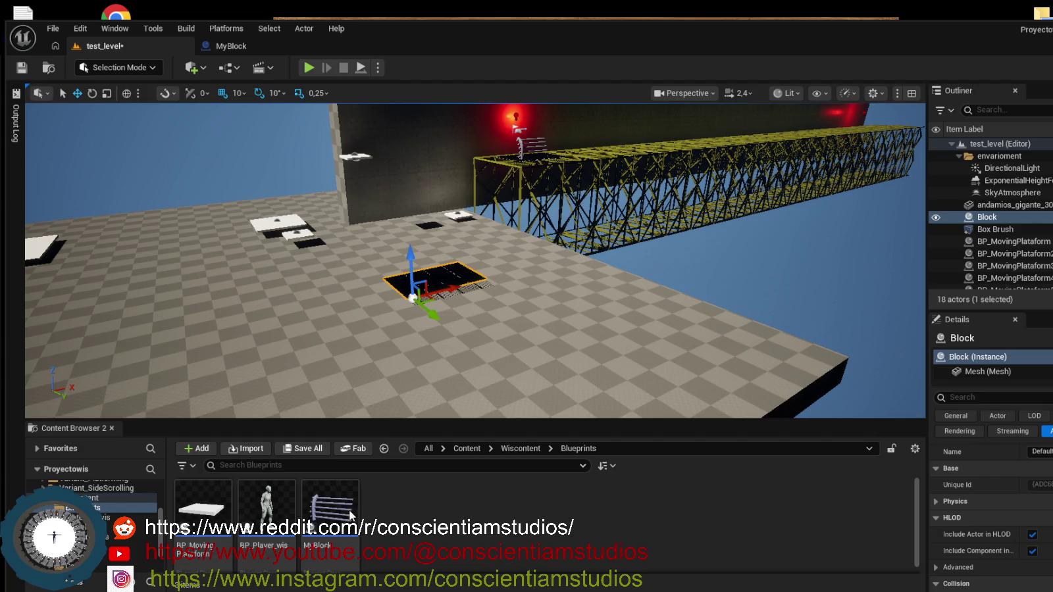
Place a MyBlock actor in test_level and move it onto the yellow bridge beside the dark wall.
{"action": "left_click", "coordinate": [337, 510]}
{"action": "mouse_move", "coordinate": [391, 486]}
{"action": "left_mouse_down"}
{"action": "mouse_move", "coordinate": [447, 279]}
{"action": "mouse_move", "coordinate": [411, 284]}
{"action": "mouse_move", "coordinate": [447, 368]}
{"action": "mouse_move", "coordinate": [398, 523]}
{"action": "mouse_move", "coordinate": [393, 506]}
{"action": "left_mouse_up"}
{"action": "left_click_drag", "start_coordinate": [453, 316], "coordinate": [414, 281]}
{"action": "mouse_move", "coordinate": [461, 197]}
{"action": "left_mouse_down"}
{"action": "mouse_move", "coordinate": [447, 152]}
{"action": "mouse_move", "coordinate": [473, 119]}
{"action": "mouse_move", "coordinate": [382, 139]}
{"action": "mouse_move", "coordinate": [395, 139]}
{"action": "mouse_move", "coordinate": [510, 319]}
{"action": "left_mouse_up"}
{"action": "mouse_move", "coordinate": [361, 266]}
{"action": "left_mouse_down"}
{"action": "mouse_move", "coordinate": [355, 204]}
{"action": "mouse_move", "coordinate": [392, 191]}
{"action": "mouse_move", "coordinate": [598, 179]}
{"action": "left_mouse_up"}
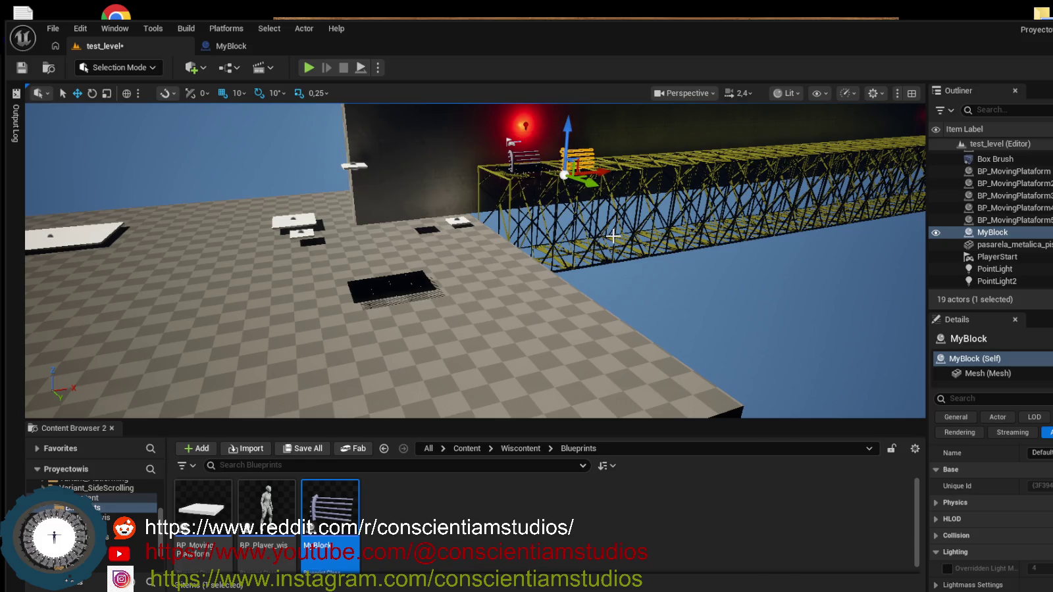
{"action": "key", "text": "f"}
{"action": "mouse_move", "coordinate": [694, 252]}
{"action": "left_mouse_down"}
{"action": "mouse_move", "coordinate": [465, 253]}
{"action": "mouse_move", "coordinate": [475, 260]}
{"action": "left_mouse_up"}
{"action": "left_click_drag", "start_coordinate": [389, 209], "coordinate": [390, 225]}
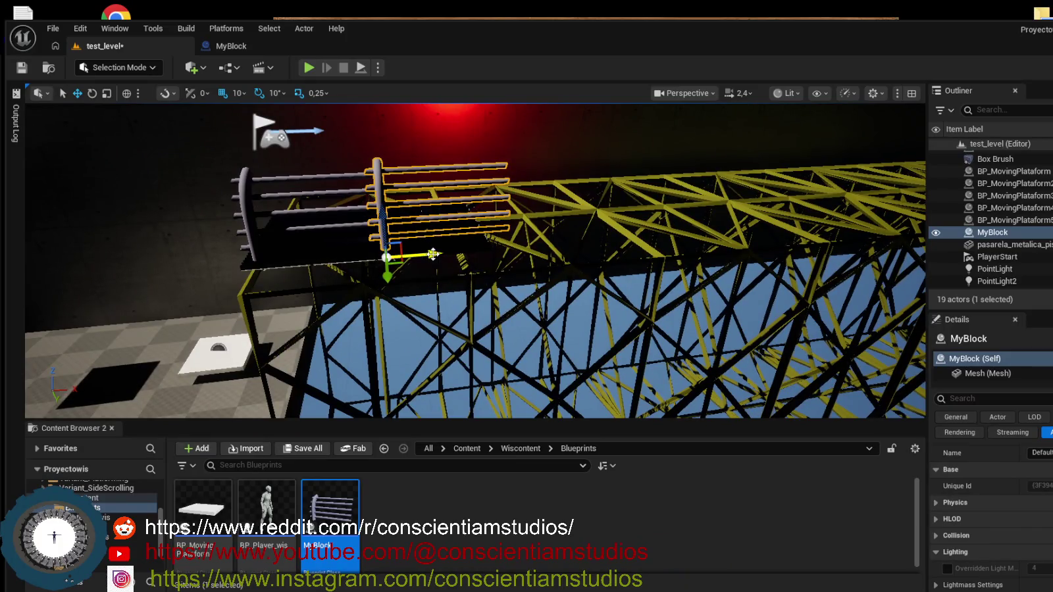
{"action": "left_click_drag", "start_coordinate": [433, 254], "coordinate": [405, 262]}
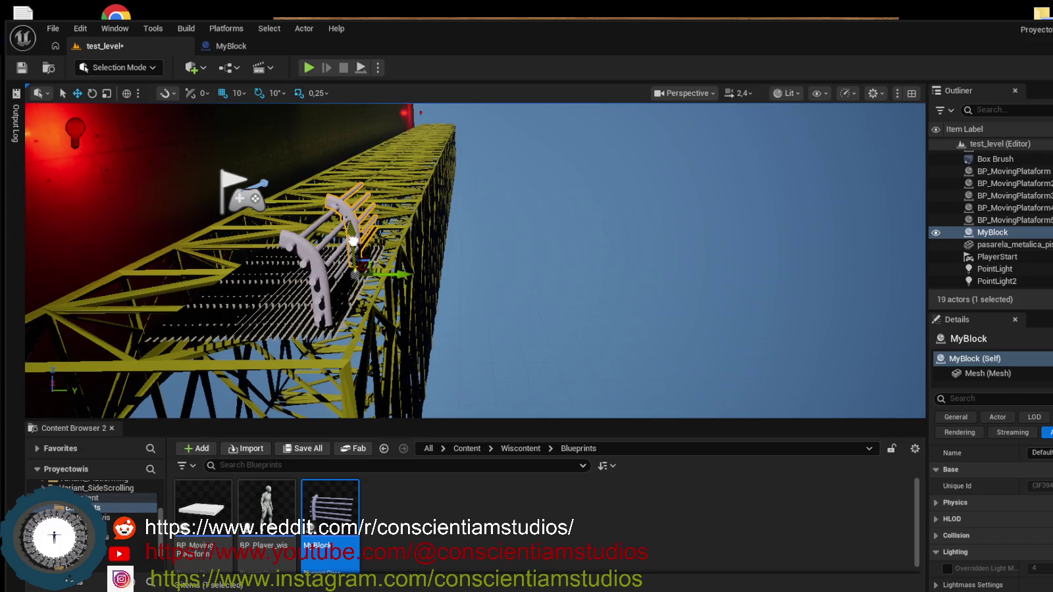
{"action": "left_click_drag", "start_coordinate": [353, 241], "coordinate": [352, 241]}
{"action": "left_click_drag", "start_coordinate": [326, 303], "coordinate": [336, 298]}
{"action": "mouse_move", "coordinate": [380, 332]}
{"action": "left_mouse_down"}
{"action": "mouse_move", "coordinate": [421, 316]}
{"action": "mouse_move", "coordinate": [369, 326]}
{"action": "left_mouse_up"}
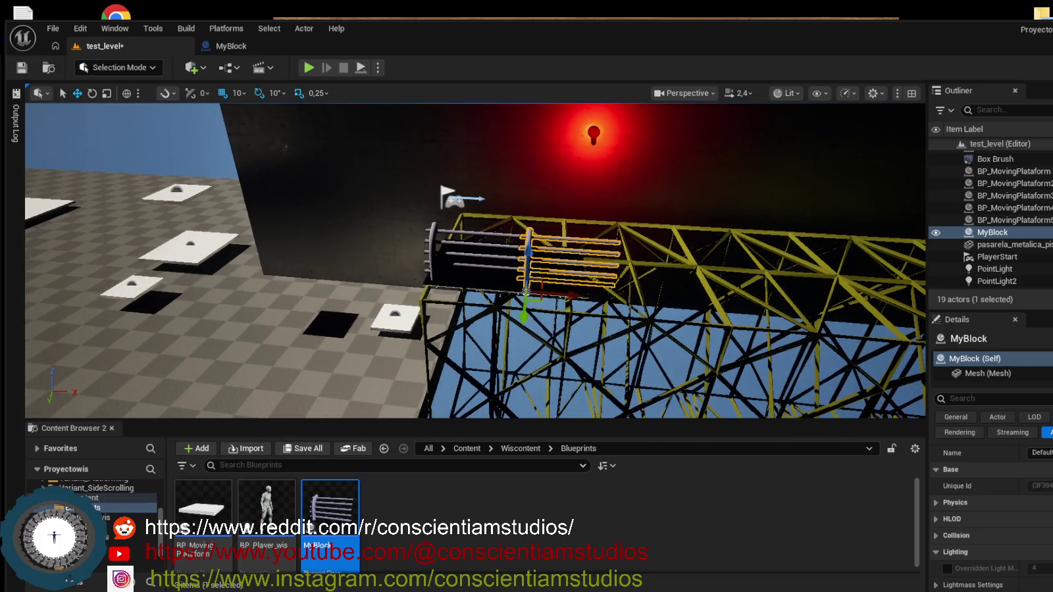
{"action": "left_click", "coordinate": [319, 353]}
{"action": "left_click", "coordinate": [334, 381]}
{"action": "left_click_drag", "start_coordinate": [317, 376], "coordinate": [317, 376]}
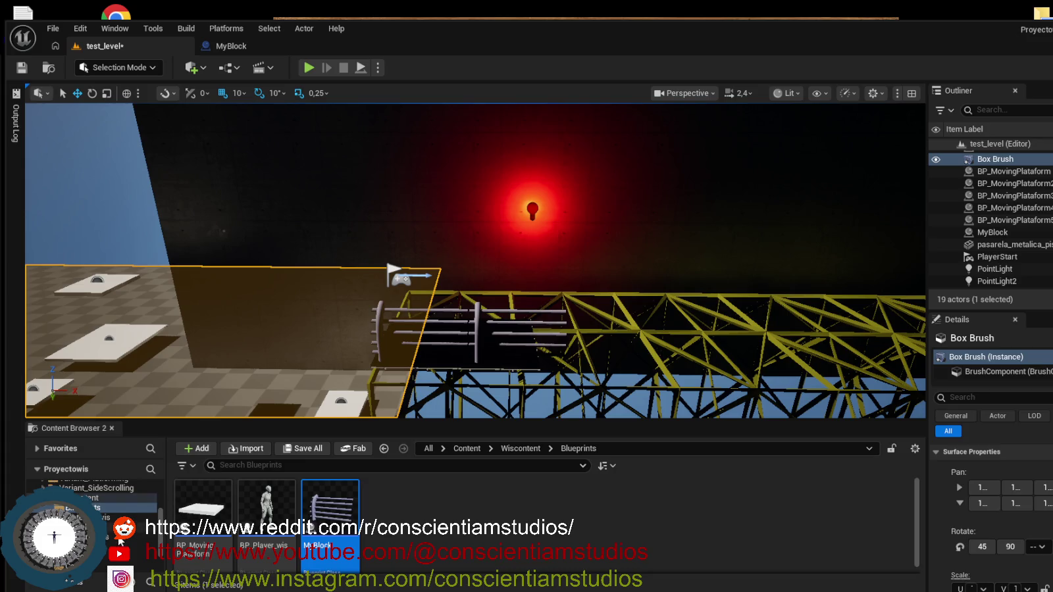
{"action": "scroll", "coordinate": [123, 545], "scroll_direction": "up", "scroll_amount": 3}
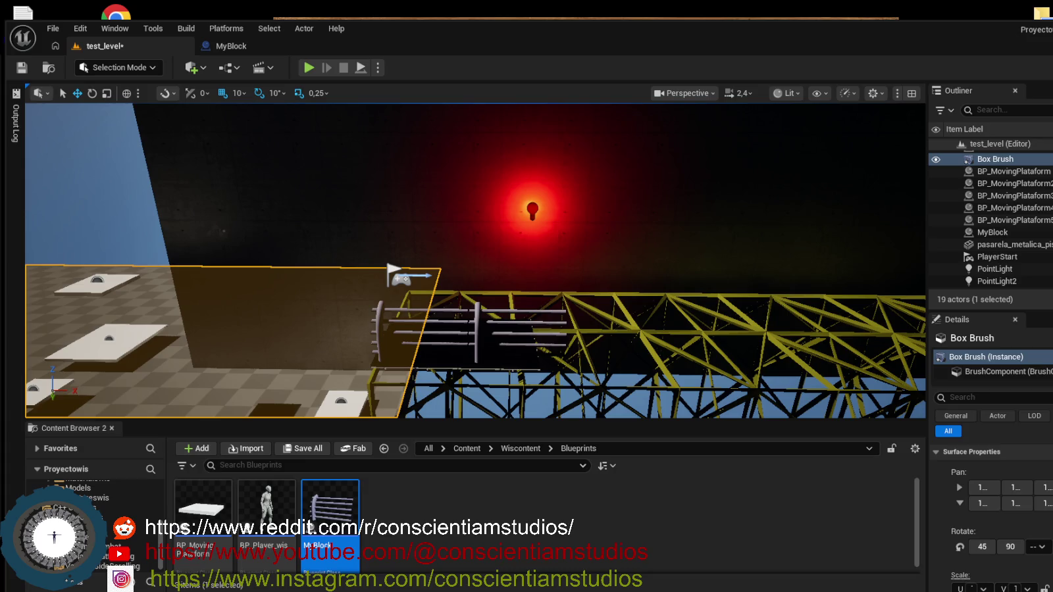
Browse to C++ Classes > Proyectowis > Core > Base and choose Actor as the new class's parent.
{"action": "left_click", "coordinate": [450, 533]}
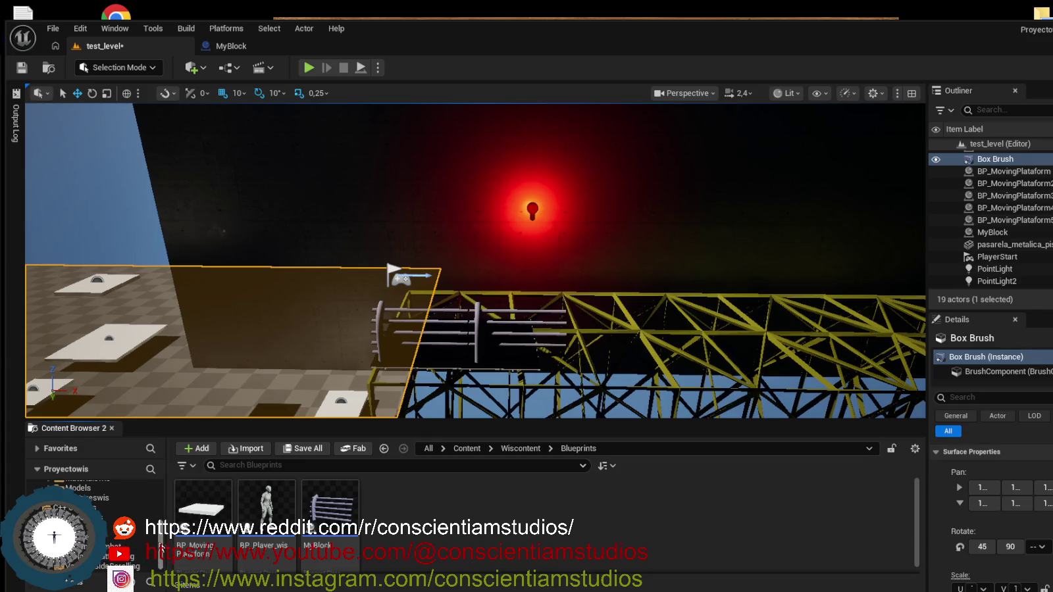
{"action": "left_click", "coordinate": [131, 513]}
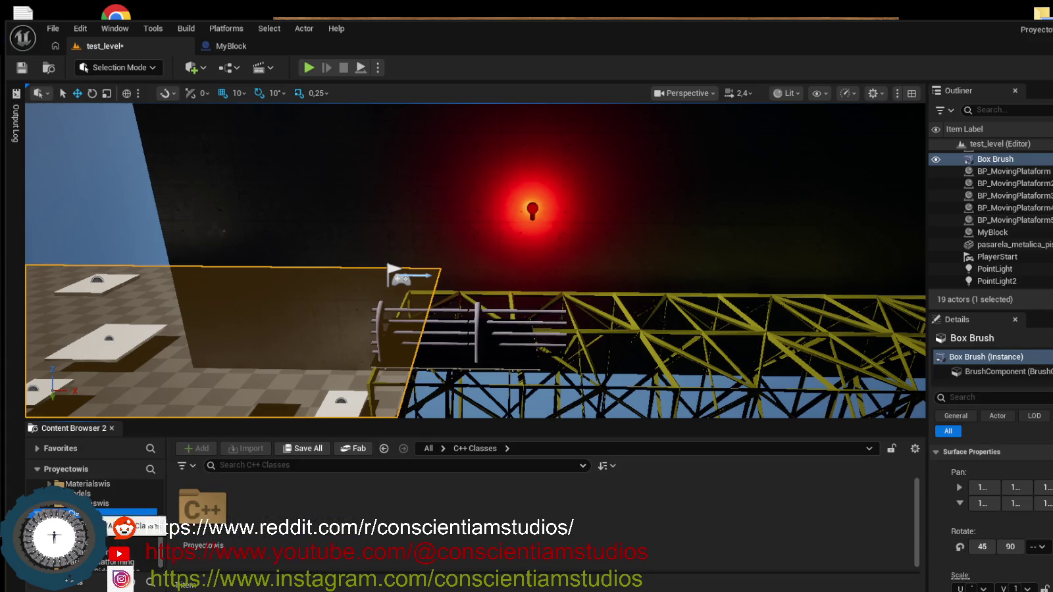
{"action": "double_click", "coordinate": [209, 513]}
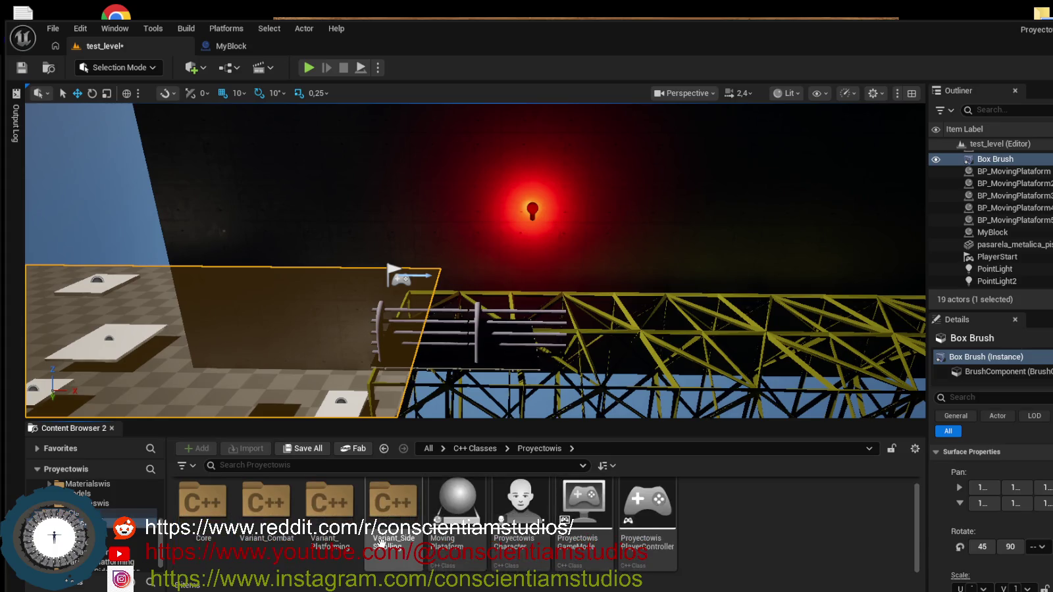
{"action": "double_click", "coordinate": [203, 507]}
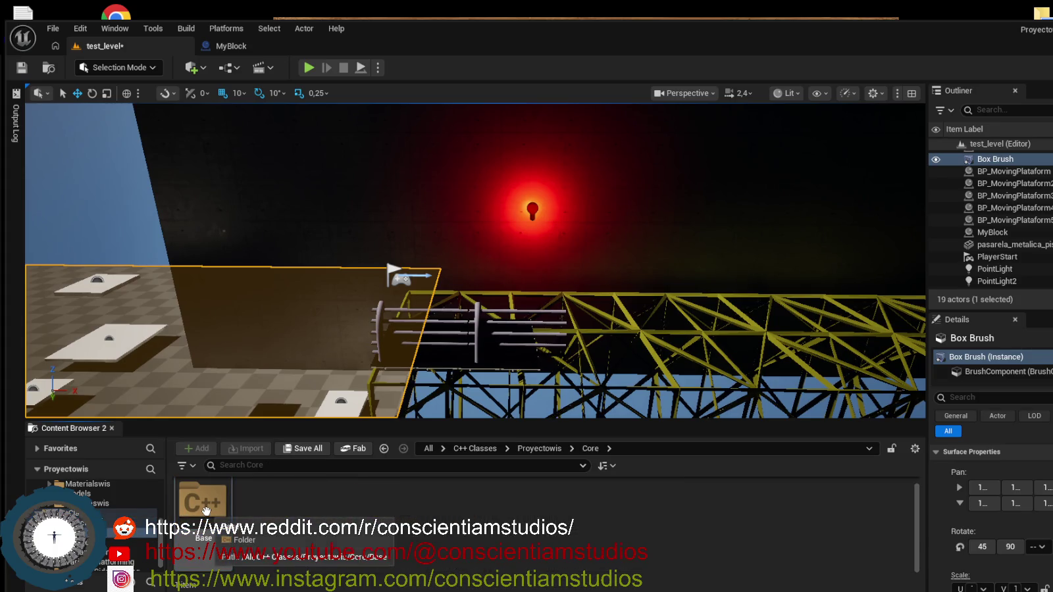
{"action": "double_click", "coordinate": [203, 507]}
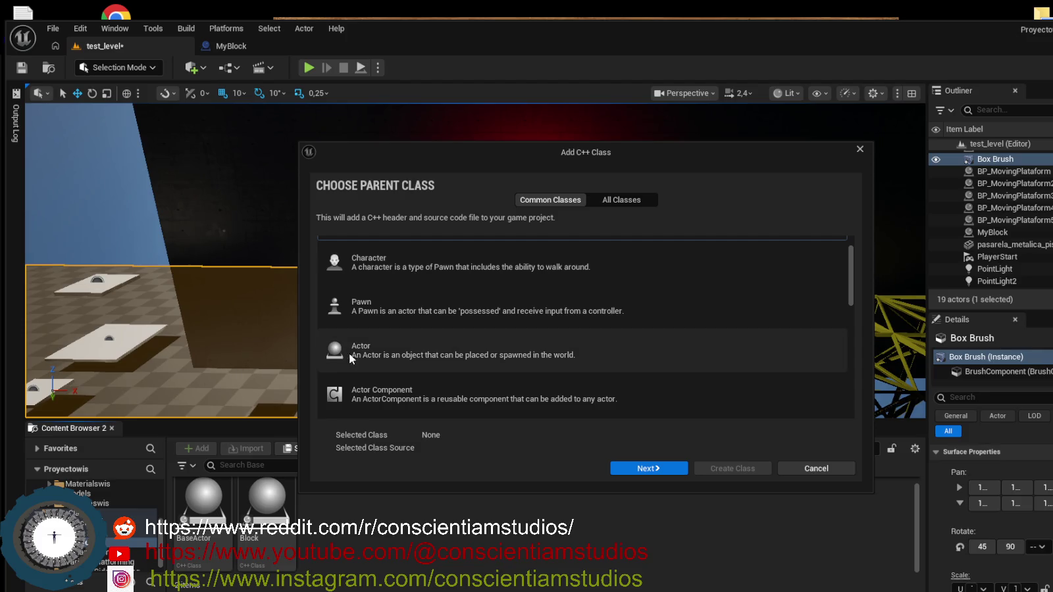
{"action": "left_click", "coordinate": [416, 351]}
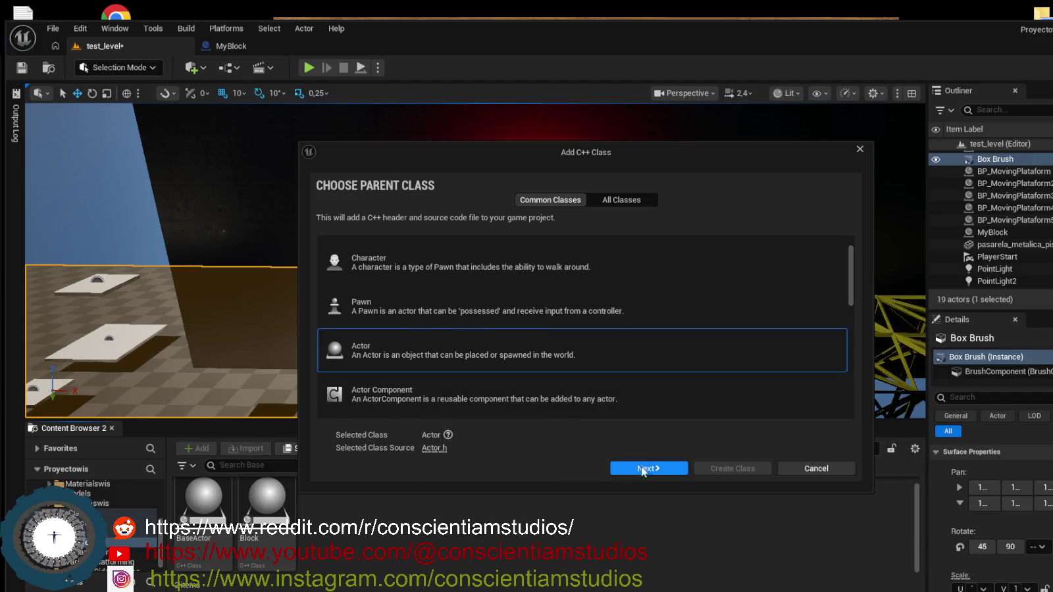
Name the new Actor class BlockBuilder and create it in the Core/Base source folder.
{"action": "left_click", "coordinate": [640, 469]}
{"action": "double_click", "coordinate": [424, 292]}
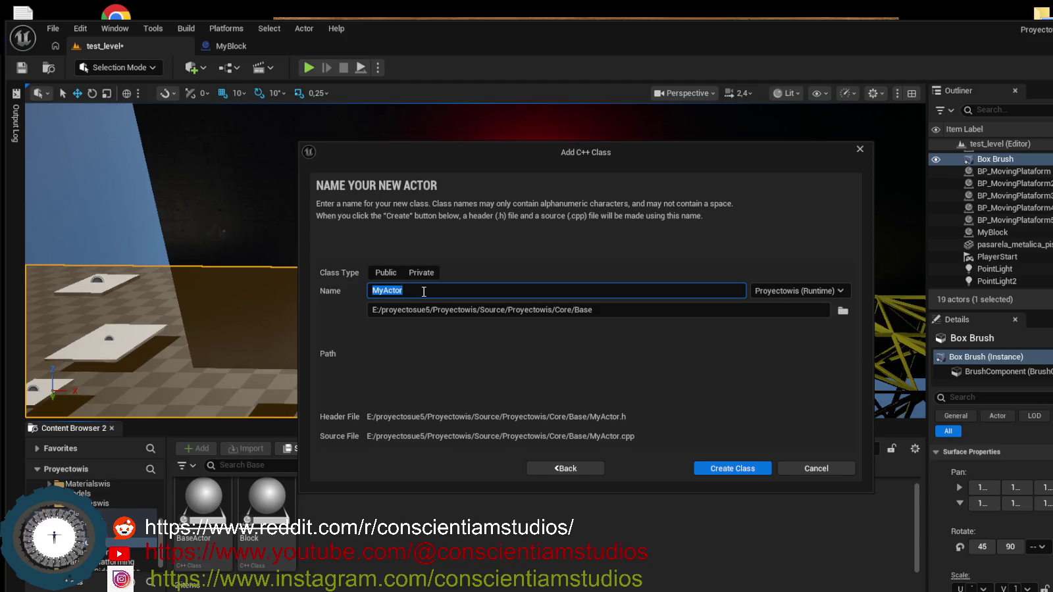
{"action": "key", "text": "BackSpace"}
{"action": "type", "text": "Bl"}
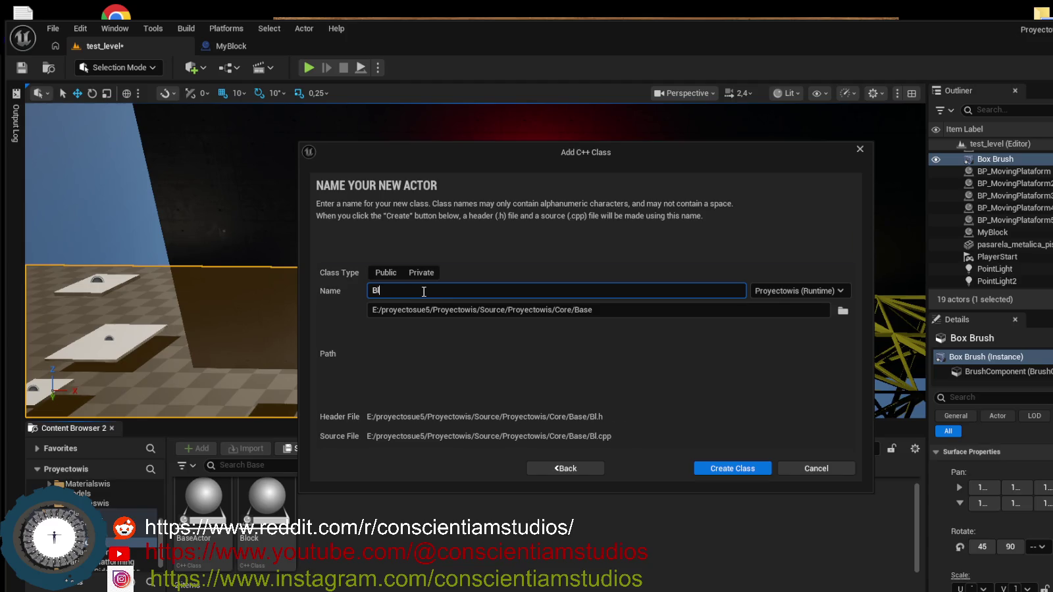
{"action": "type", "text": "ockBuilder"}
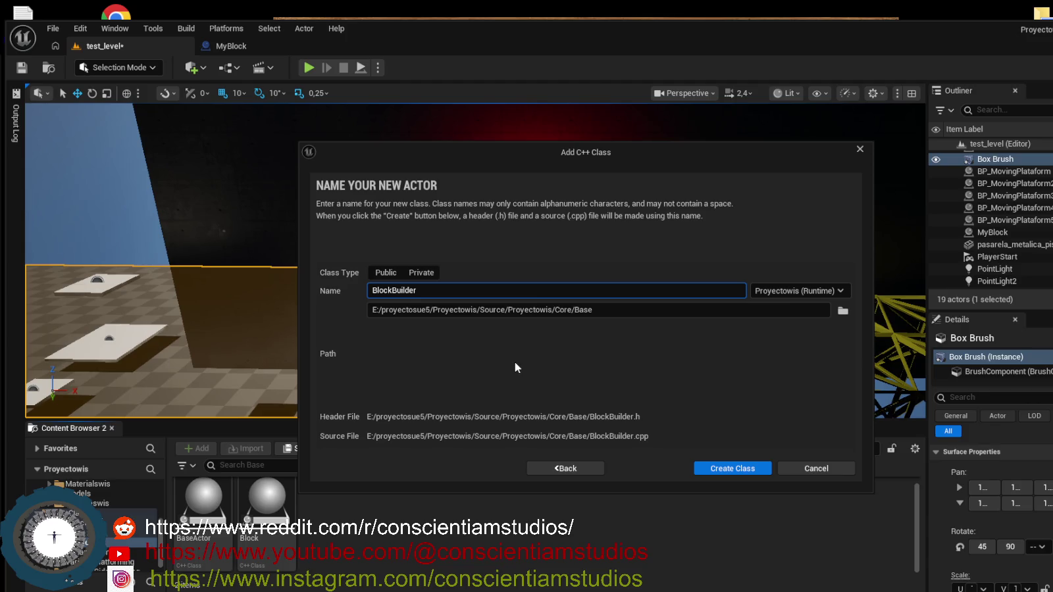
{"action": "left_click", "coordinate": [743, 468]}
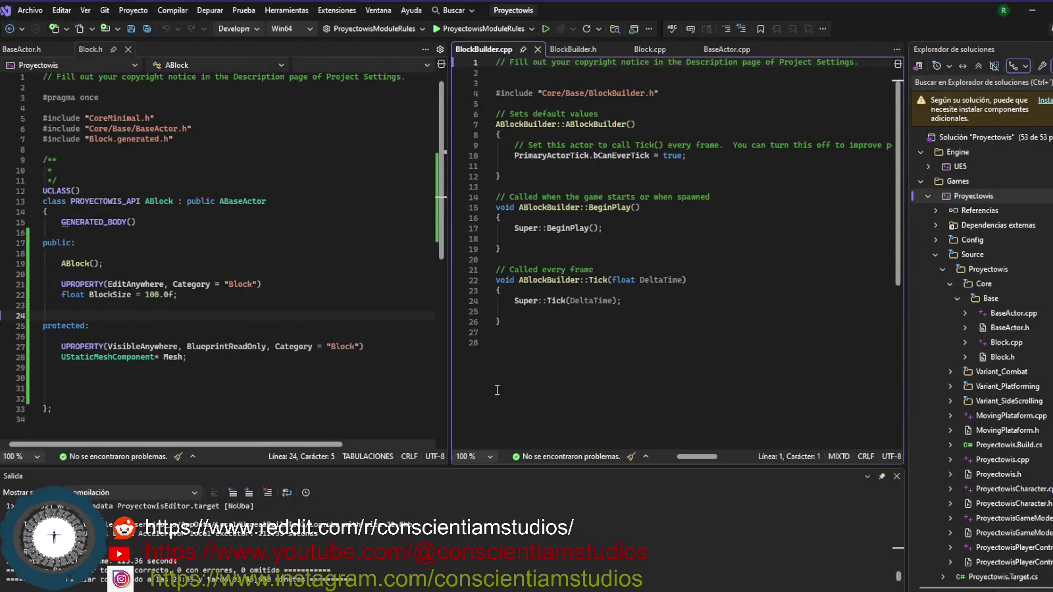
Minimize Visual Studio to return to the Unreal editor.
{"action": "left_click", "coordinate": [1031, 10]}
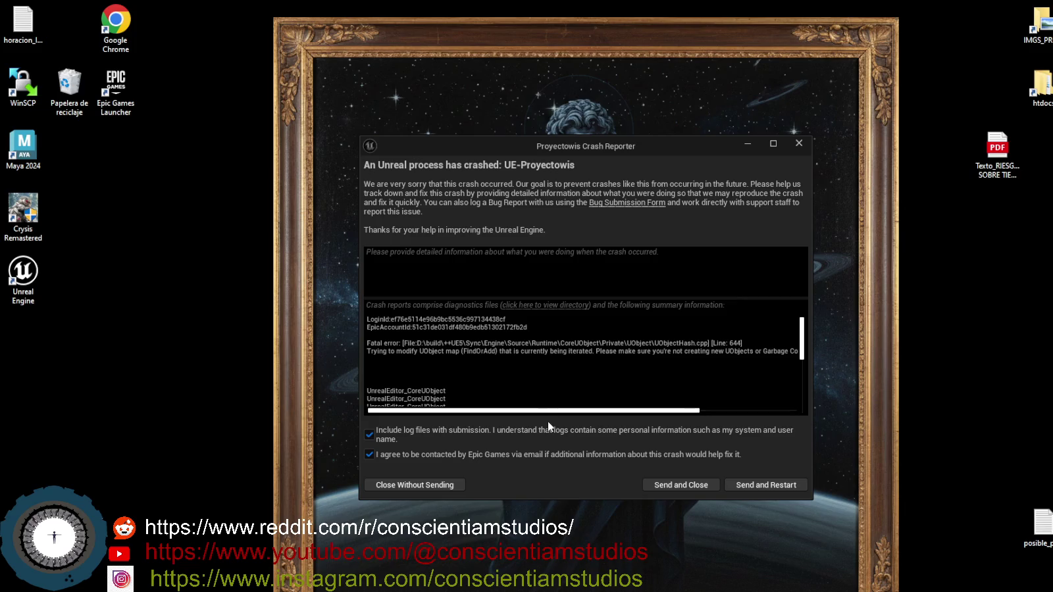
Close the crash report without sending it and bring the Visual Studio project to the front.
{"action": "left_click", "coordinate": [456, 485]}
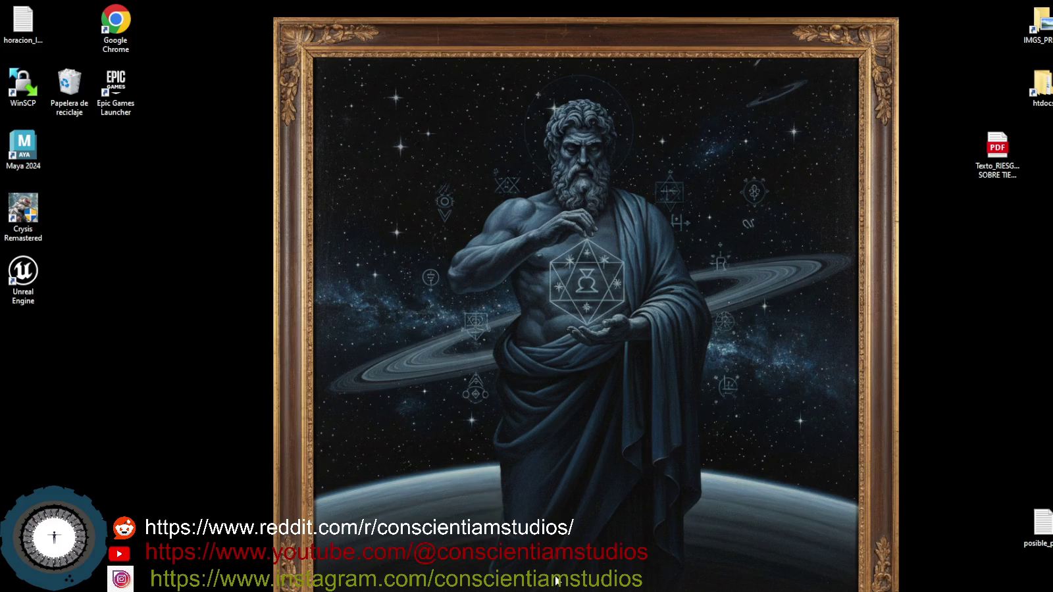
{"action": "mouse_move", "coordinate": [579, 591]}
{"action": "left_click", "coordinate": [579, 566]}
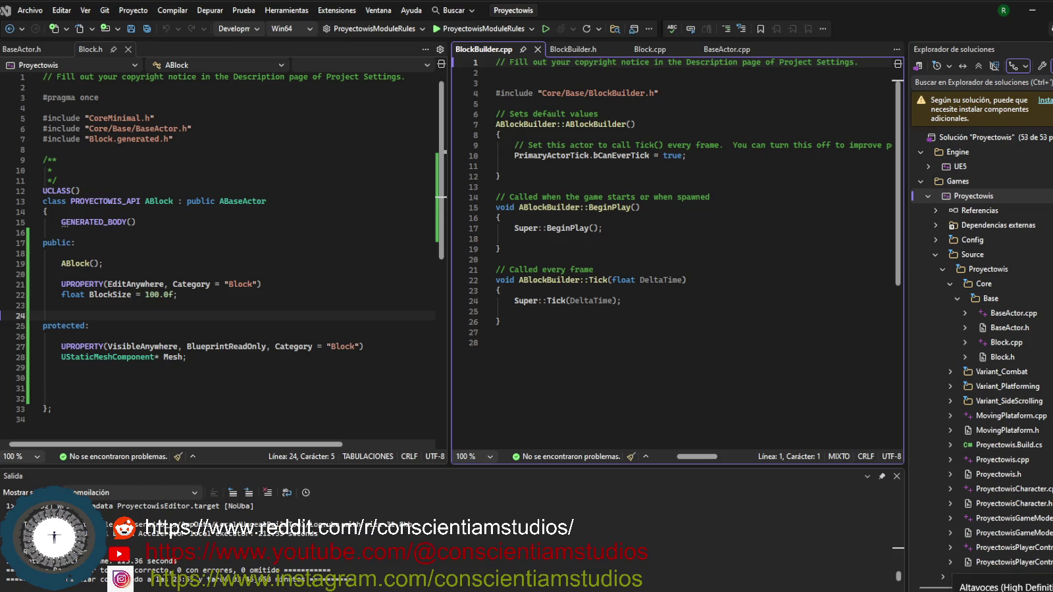
Focus Visual Studio's Output panel, then minimize the window to show the desktop.
{"action": "left_click", "coordinate": [699, 581]}
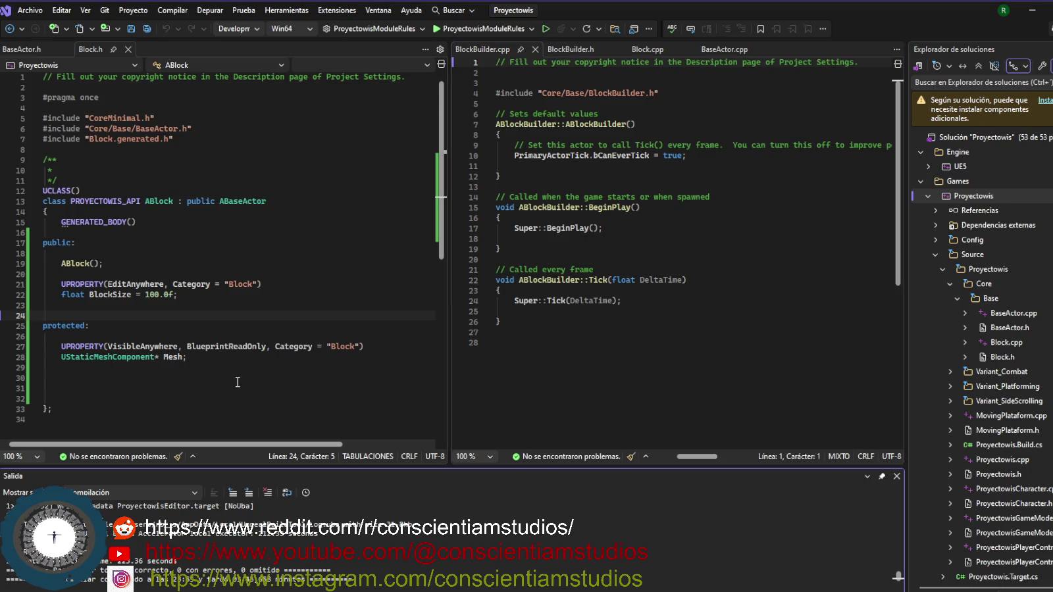
{"action": "mouse_move", "coordinate": [454, 591]}
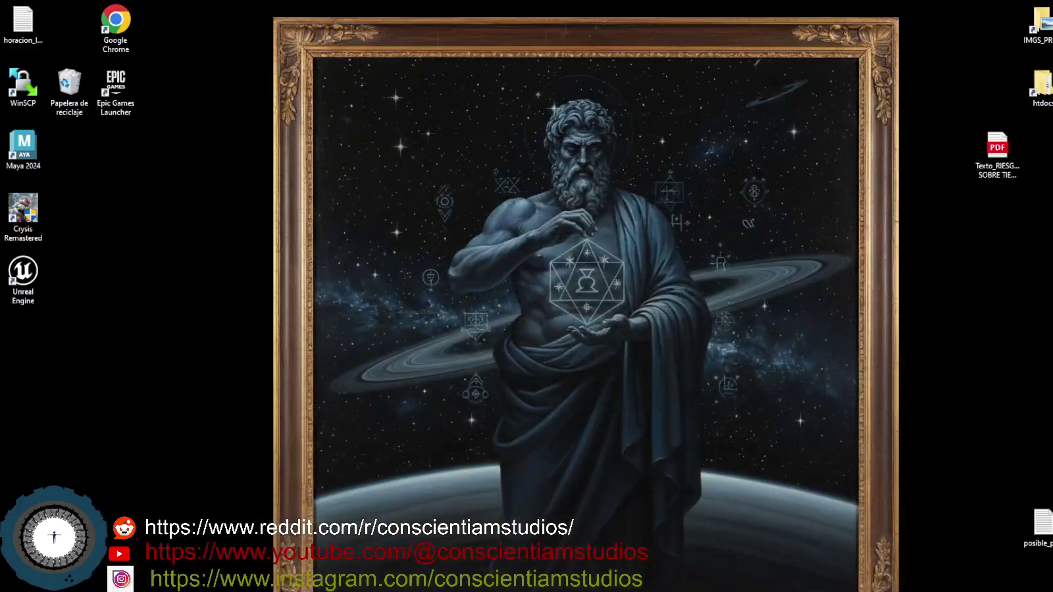
Restore the Proyectowis solution window in Visual Studio from the taskbar.
{"action": "mouse_move", "coordinate": [280, 590]}
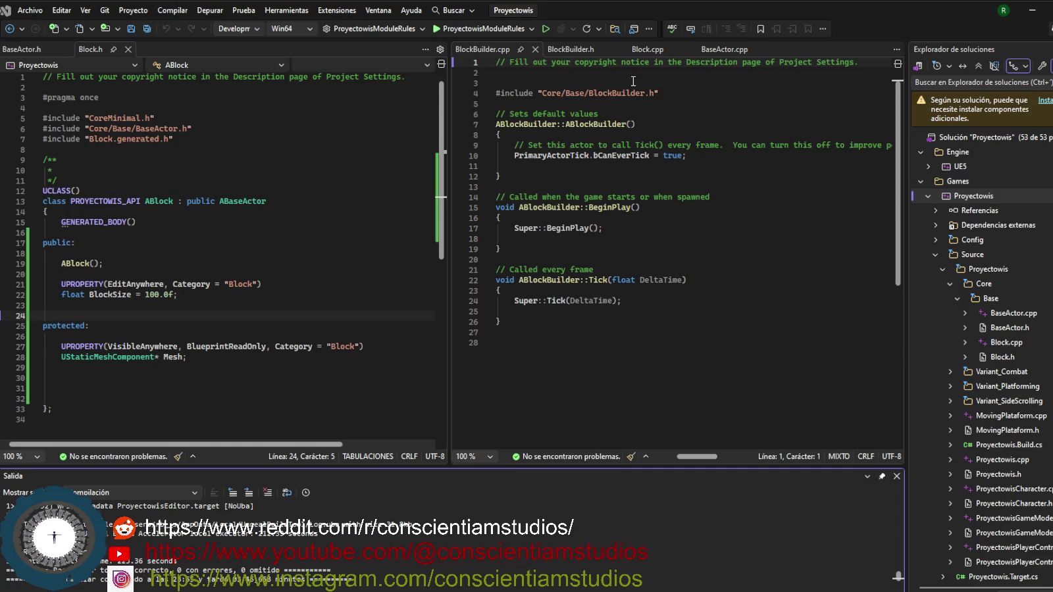
Review the BlockBuilder.h, Block.cpp and BlockBuilder.cpp source tabs in turn.
{"action": "left_click", "coordinate": [574, 50]}
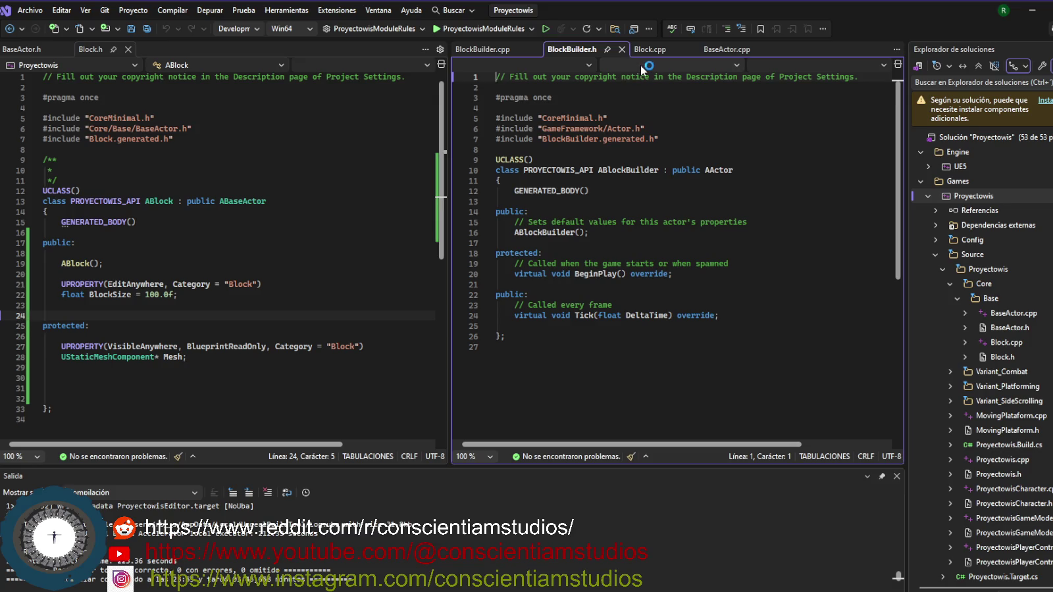
{"action": "left_click", "coordinate": [663, 52]}
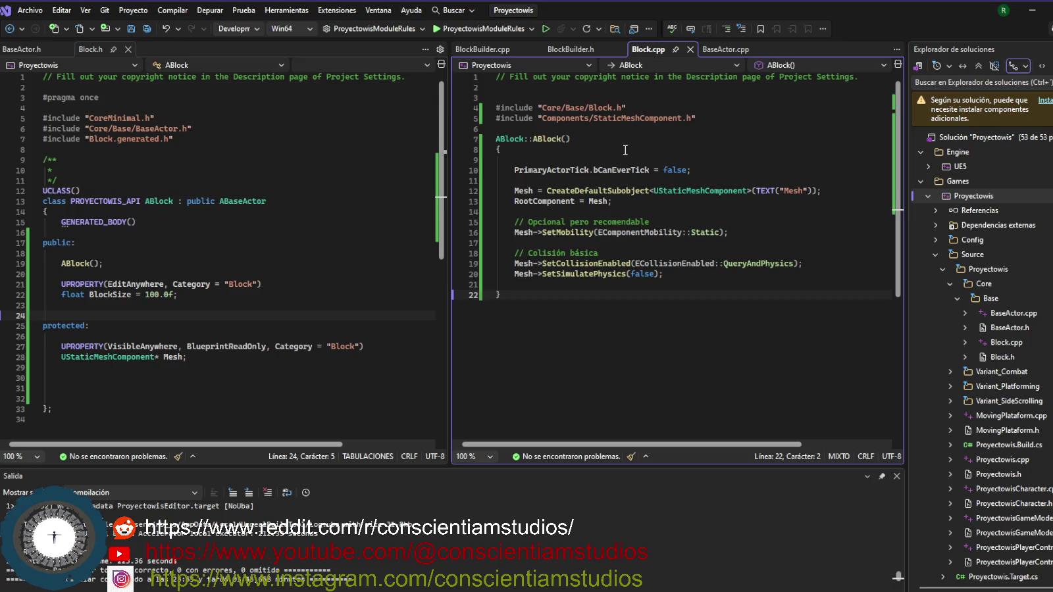
{"action": "left_click", "coordinate": [484, 50]}
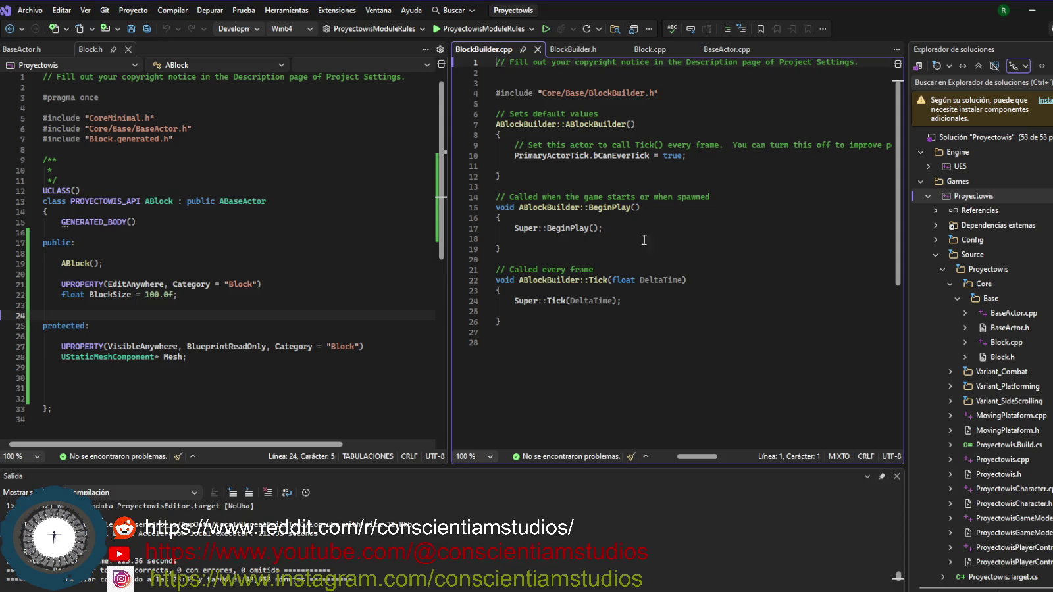
{"action": "mouse_move", "coordinate": [290, 591]}
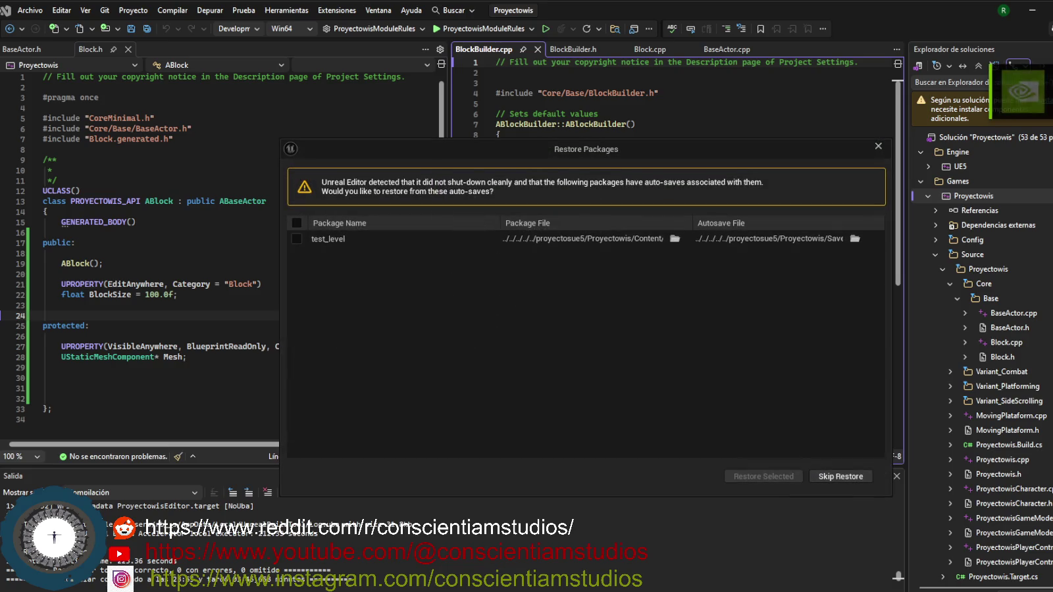
Restore test_level from its auto-save, accept the revision control warning, and hide Visual Studio.
{"action": "left_click", "coordinate": [296, 239]}
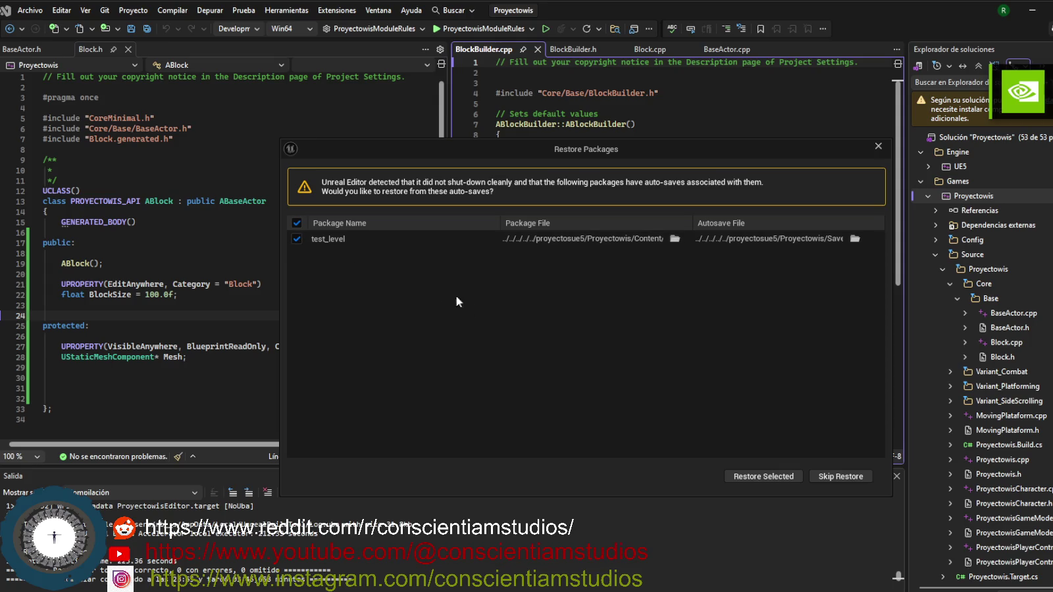
{"action": "left_click", "coordinate": [782, 477]}
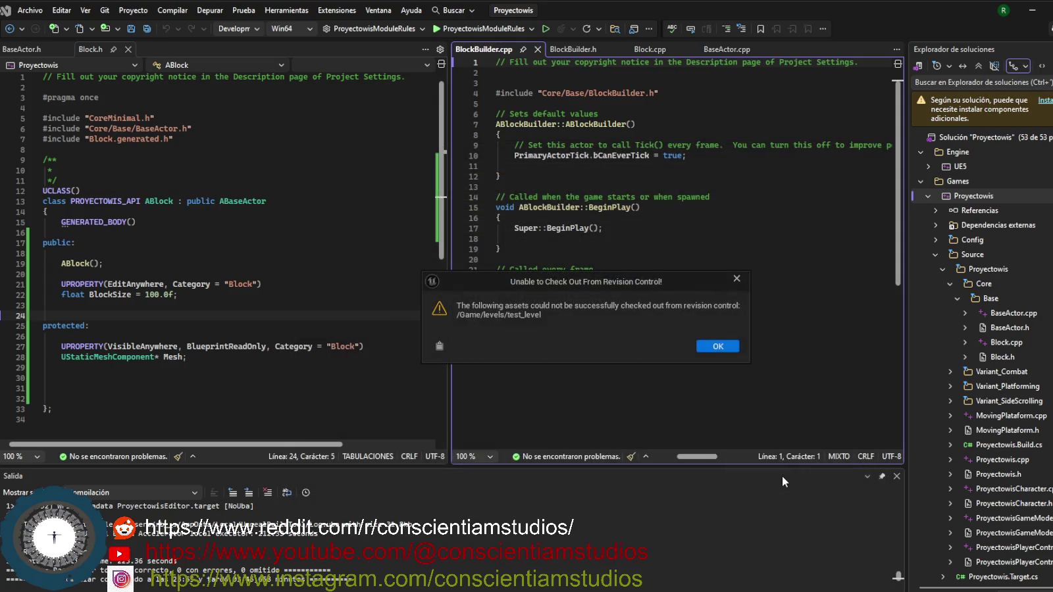
{"action": "left_click", "coordinate": [715, 347]}
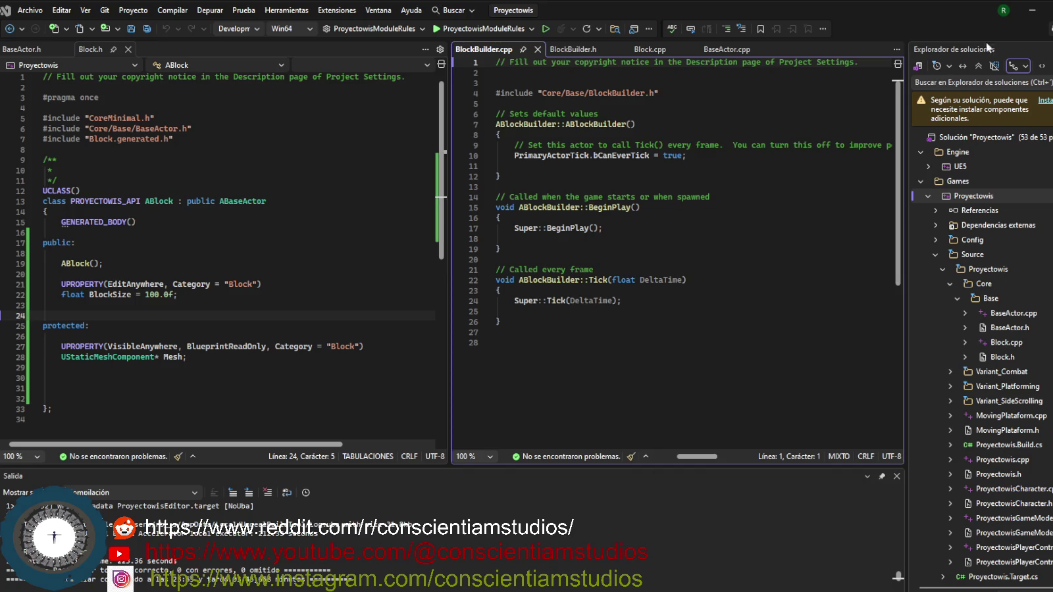
{"action": "left_click", "coordinate": [1032, 12]}
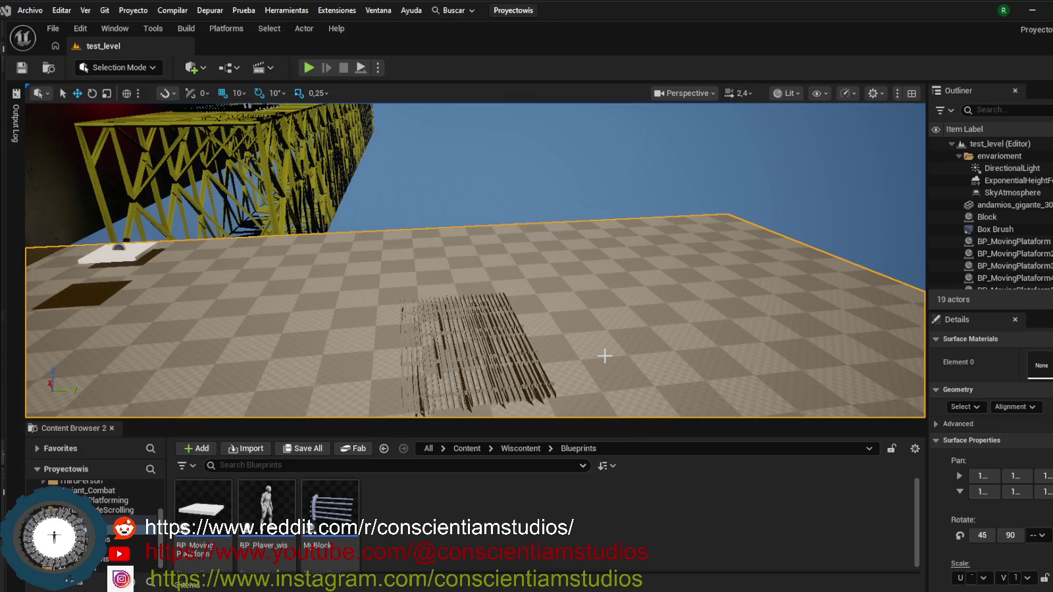
Orbit the level viewport and select the checkered floor surface.
{"action": "mouse_move", "coordinate": [606, 271]}
{"action": "left_mouse_down"}
{"action": "mouse_move", "coordinate": [460, 276]}
{"action": "mouse_move", "coordinate": [383, 227]}
{"action": "mouse_move", "coordinate": [383, 155]}
{"action": "mouse_move", "coordinate": [395, 178]}
{"action": "mouse_move", "coordinate": [411, 184]}
{"action": "mouse_move", "coordinate": [421, 175]}
{"action": "left_mouse_up"}
{"action": "left_click", "coordinate": [383, 244]}
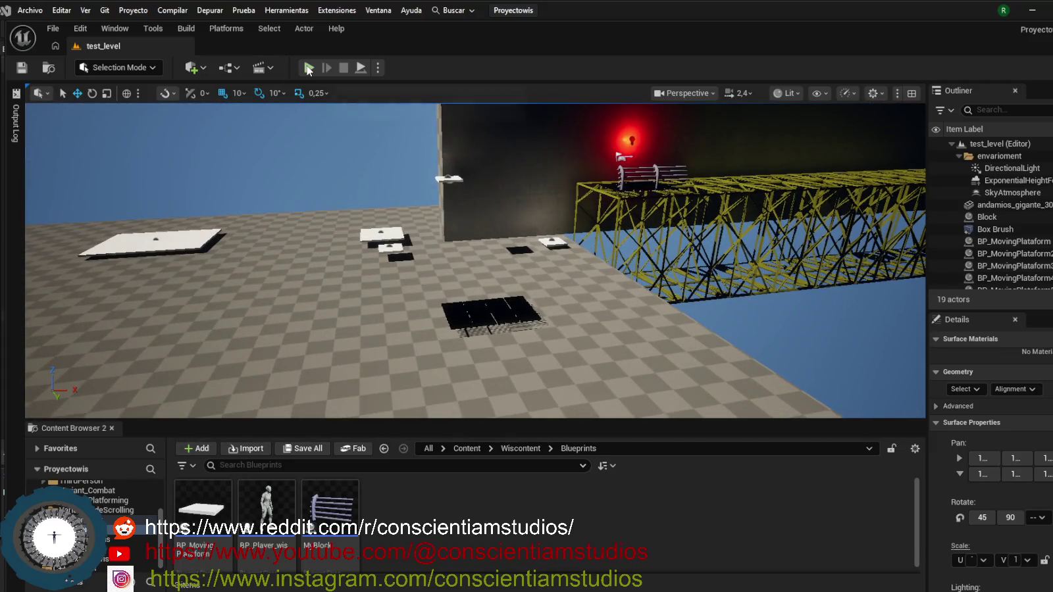
{"action": "scroll", "coordinate": [116, 544], "scroll_direction": "up", "scroll_amount": 1}
{"action": "scroll", "coordinate": [116, 527], "scroll_direction": "down", "scroll_amount": 2}
Browse the Content Browser to C++ Classes > Proyectowis > Core > Base.
{"action": "left_click", "coordinate": [132, 566]}
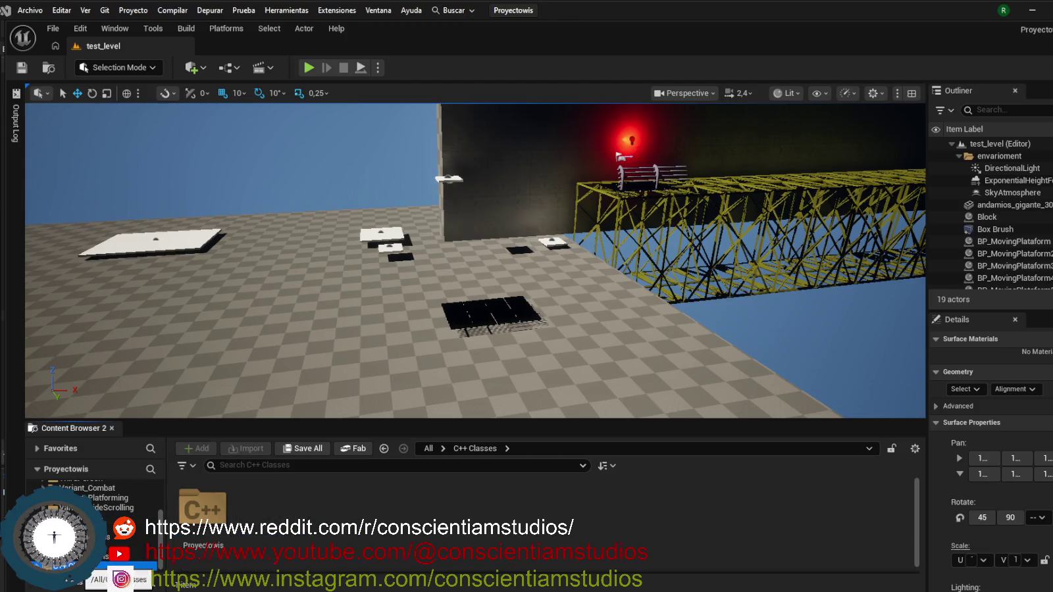
{"action": "double_click", "coordinate": [202, 510]}
{"action": "left_click", "coordinate": [219, 513]}
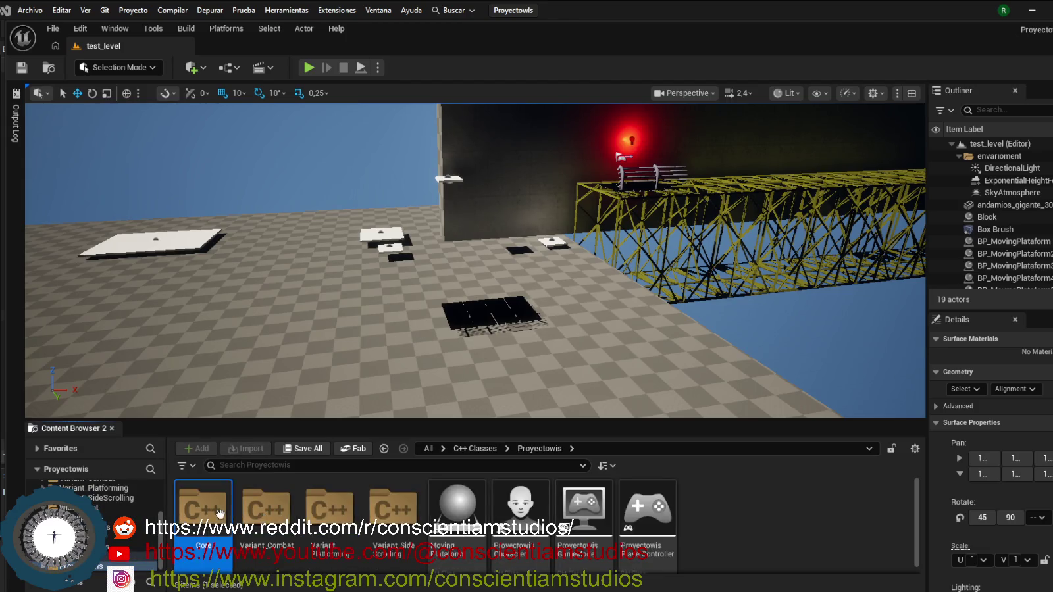
{"action": "double_click", "coordinate": [219, 513]}
{"action": "double_click", "coordinate": [217, 514]}
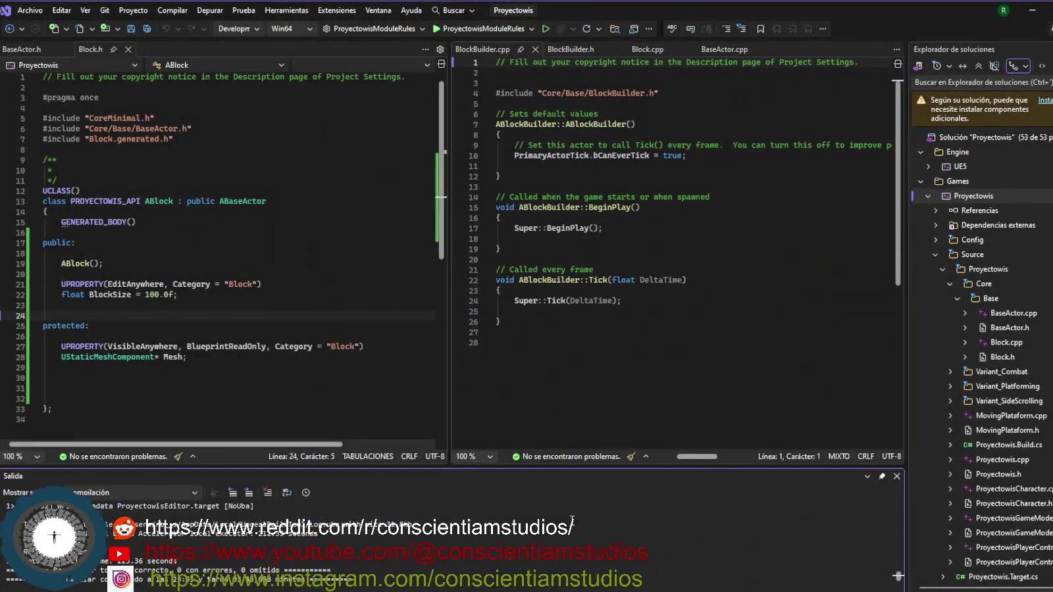
Build the Proyectowis solution with Ctrl+Shift+B, finishing with 0 errors.
{"action": "key", "text": "ctrl+shift+b"}
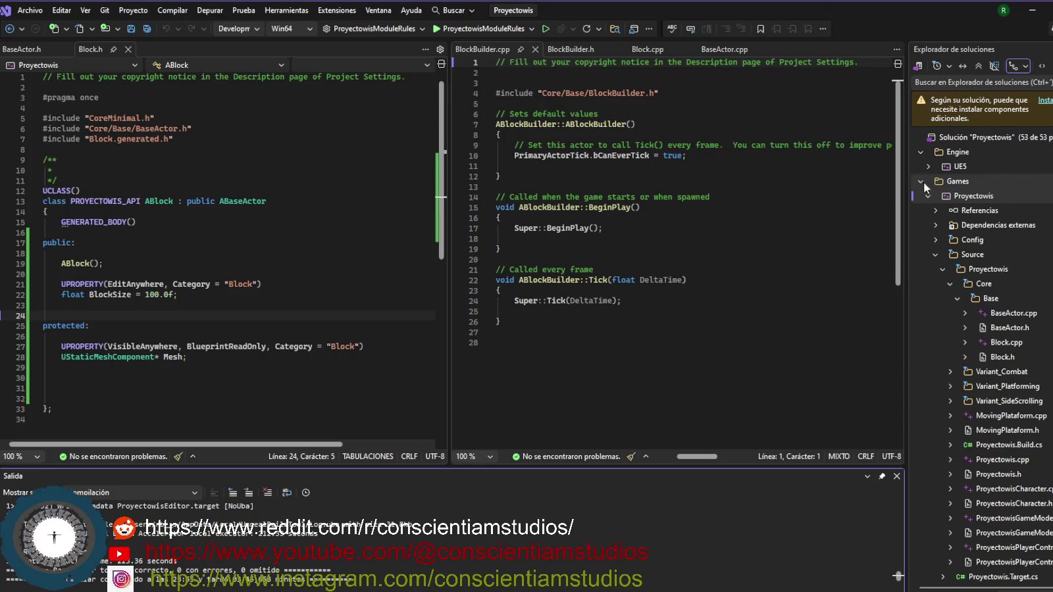
Build the Proyectowis project via Solution Explorer's Compilar command and review the Output log.
{"action": "left_click", "coordinate": [962, 197]}
{"action": "right_click", "coordinate": [961, 196]}
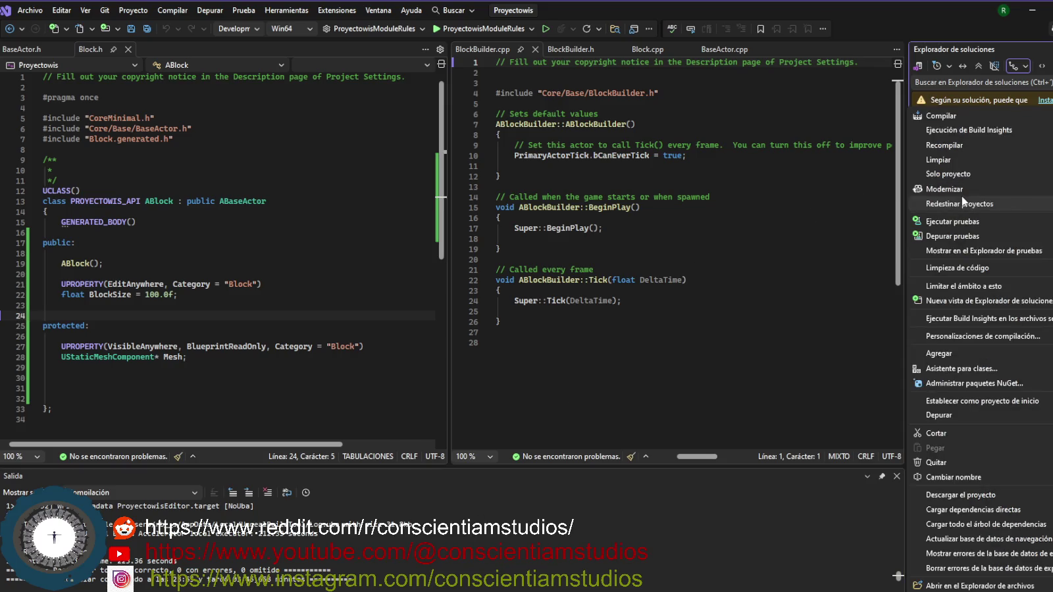
{"action": "left_click", "coordinate": [979, 117]}
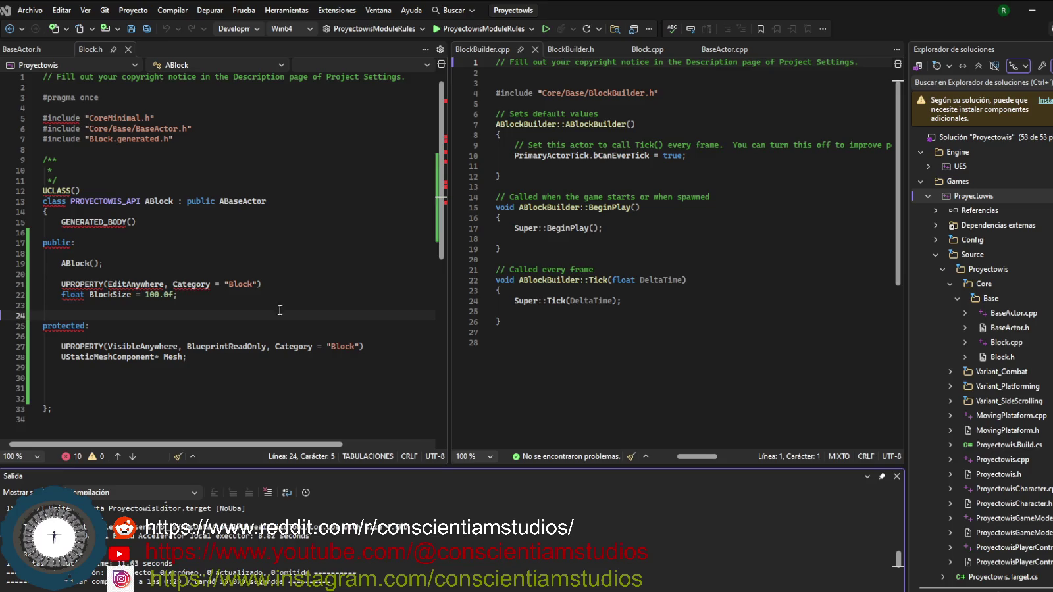
{"action": "scroll", "coordinate": [405, 573], "scroll_direction": "up", "scroll_amount": 2}
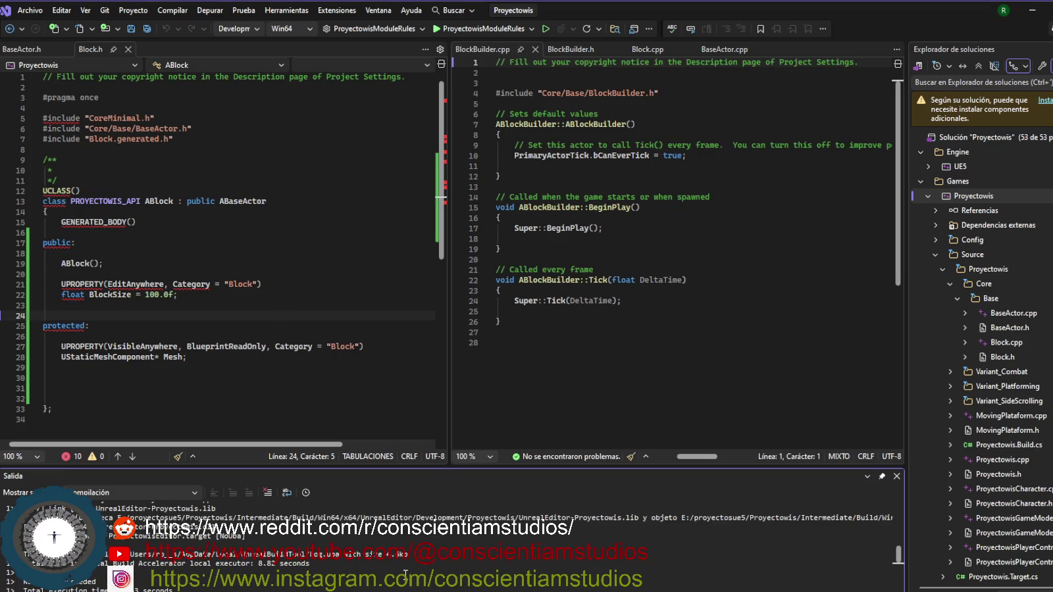
{"action": "scroll", "coordinate": [405, 573], "scroll_direction": "up", "scroll_amount": 5}
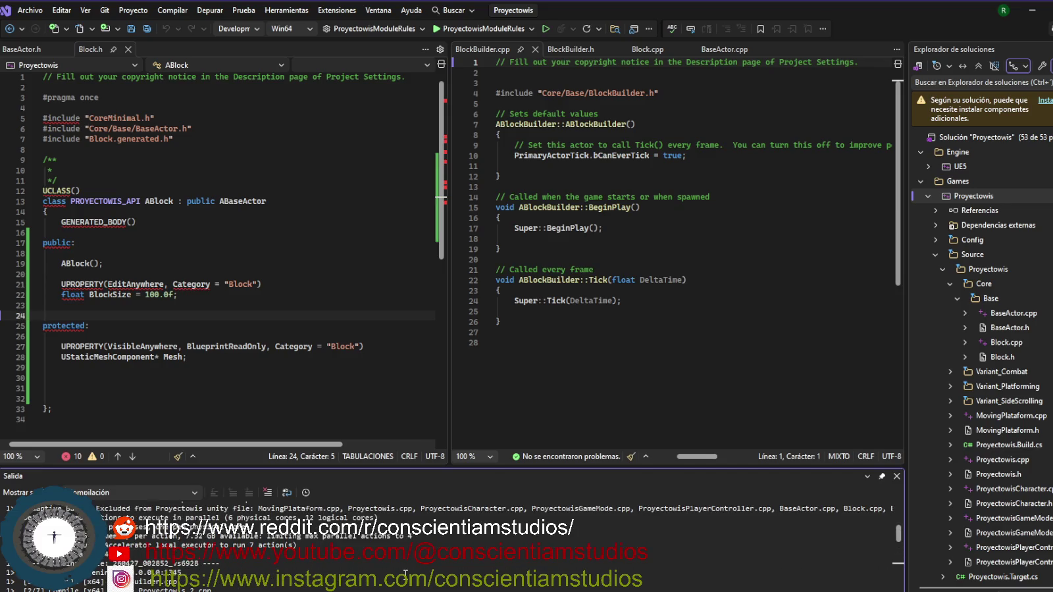
{"action": "scroll", "coordinate": [405, 573], "scroll_direction": "down", "scroll_amount": 5}
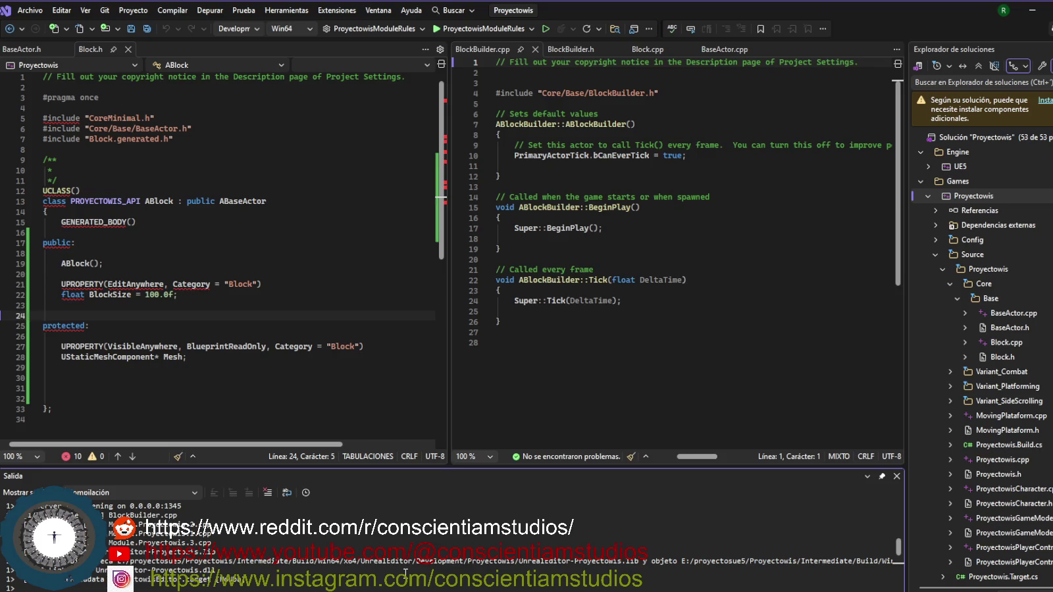
{"action": "scroll", "coordinate": [406, 574], "scroll_direction": "up", "scroll_amount": 1}
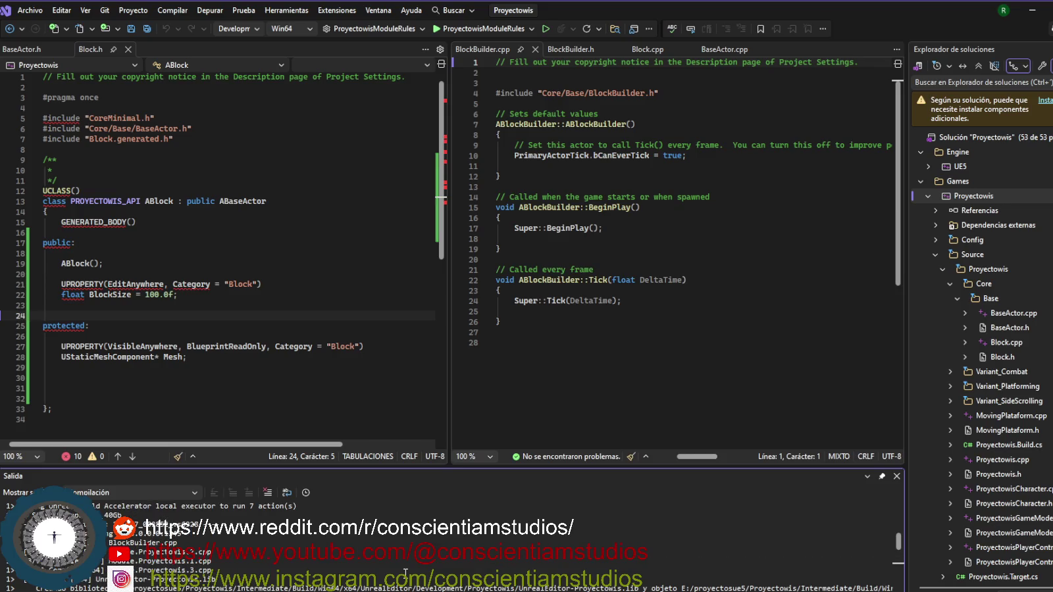
{"action": "scroll", "coordinate": [405, 573], "scroll_direction": "down", "scroll_amount": 3}
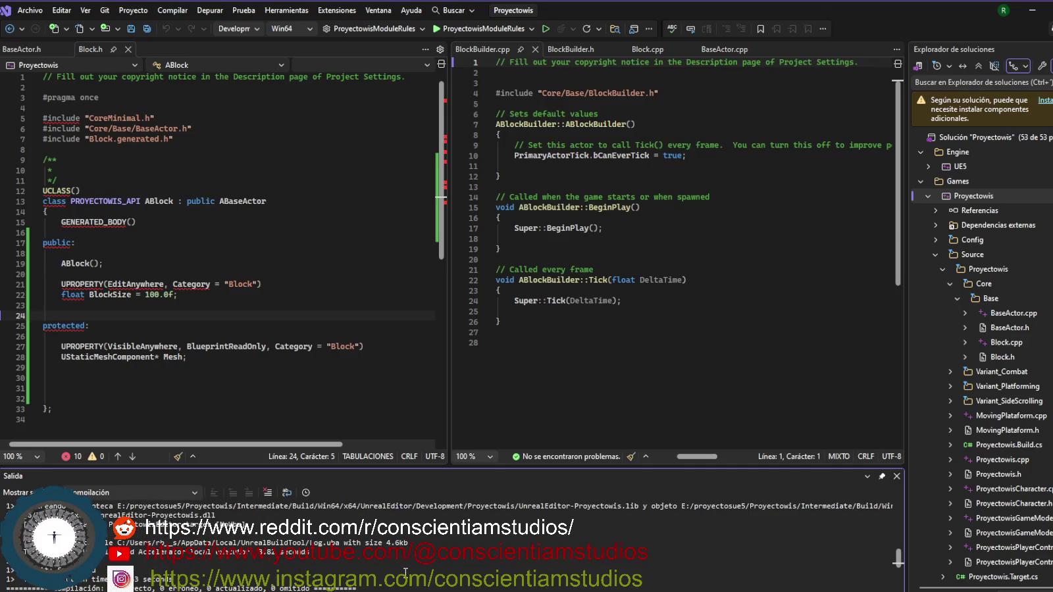
{"action": "scroll", "coordinate": [406, 573], "scroll_direction": "down", "scroll_amount": 1}
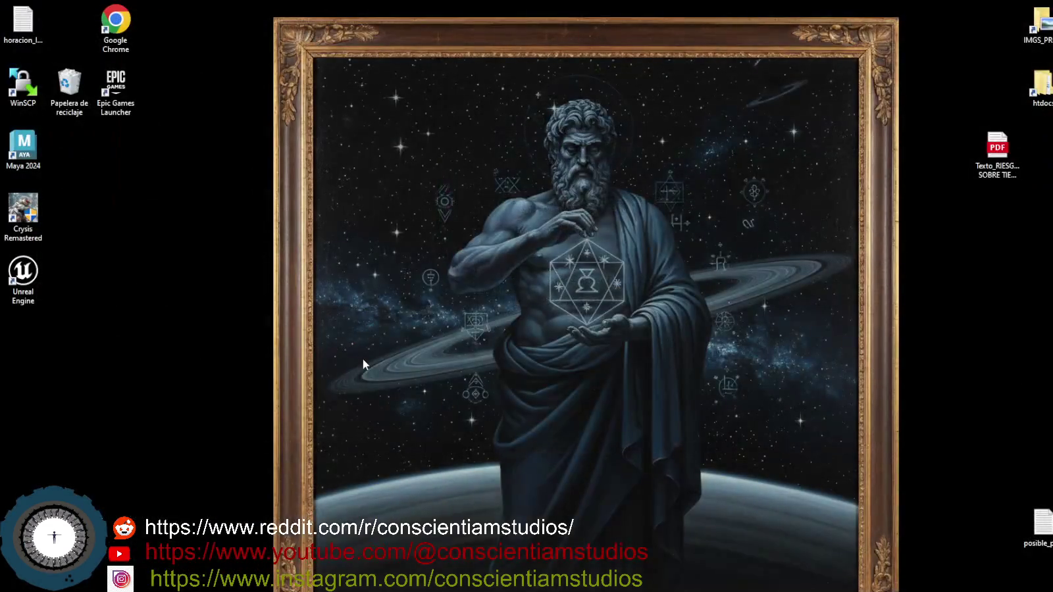
Relaunch Unreal Engine and reopen the Proyectowis project on test_level.
{"action": "mouse_move", "coordinate": [281, 591]}
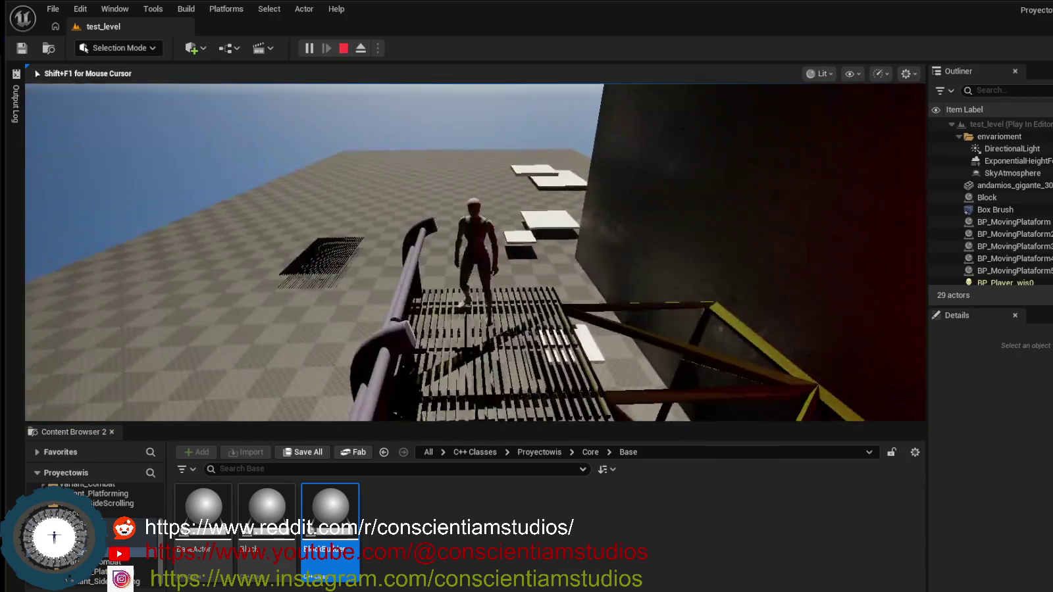
Walk the character along the scaffold with W and A, stop with Esc, then view the bridge.
{"action": "key", "text": "w"}
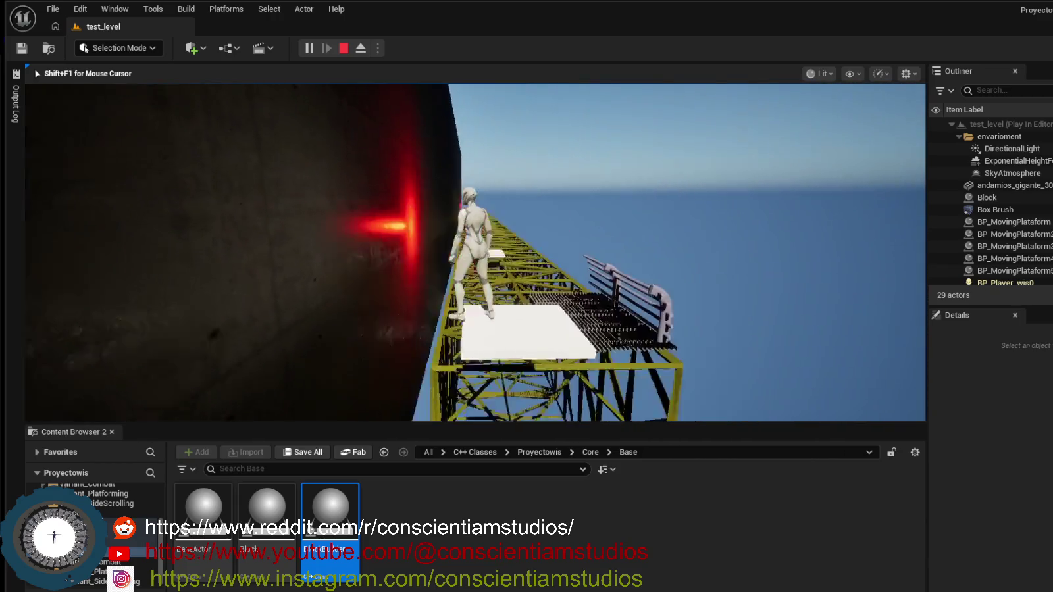
{"action": "key", "text": "a"}
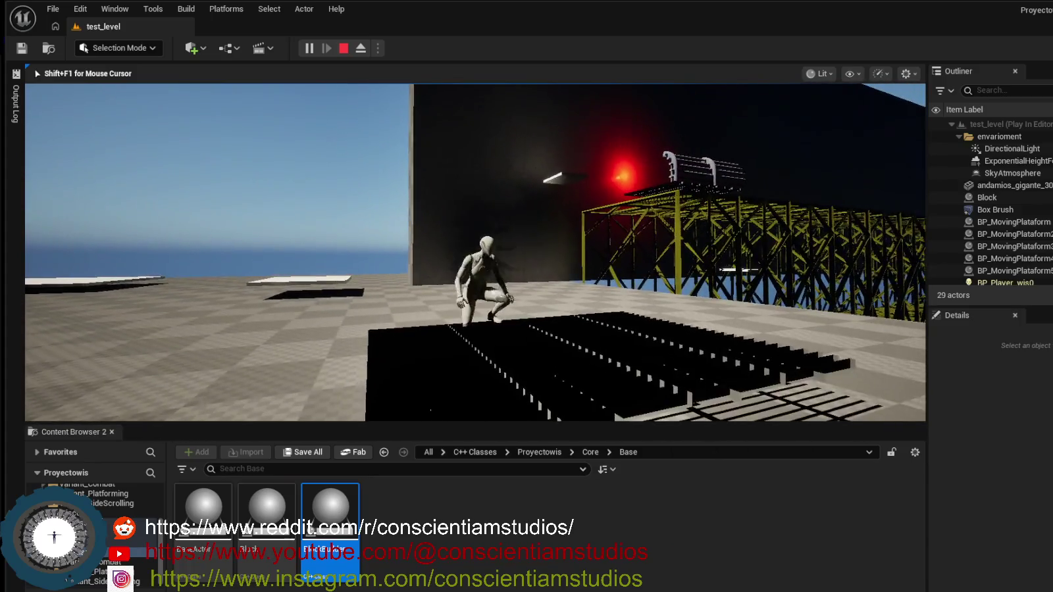
{"action": "key", "text": "Escape"}
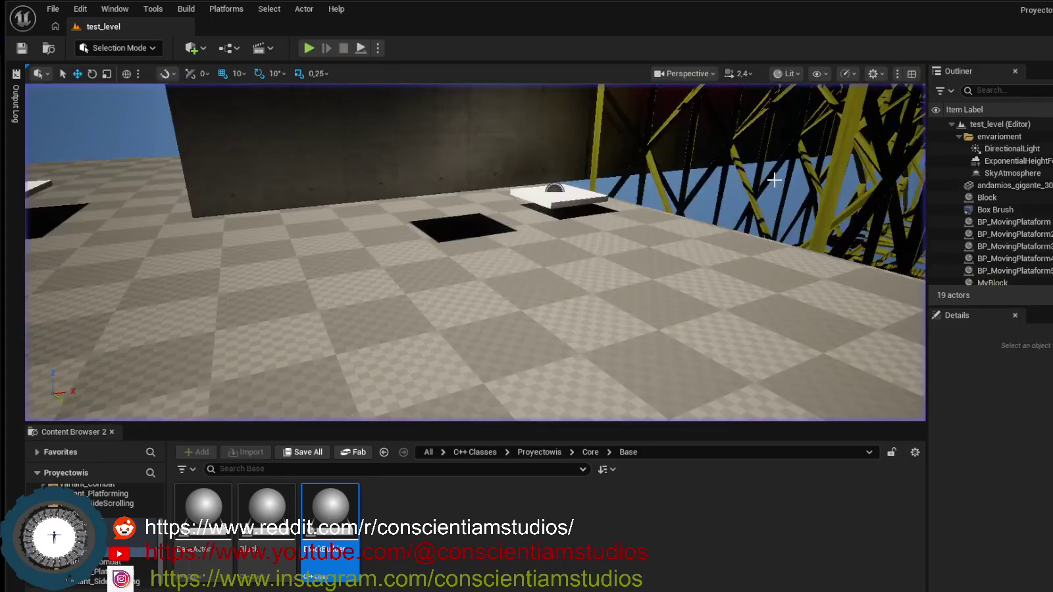
{"action": "mouse_move", "coordinate": [363, 217]}
{"action": "left_mouse_down"}
{"action": "mouse_move", "coordinate": [308, 347]}
{"action": "mouse_move", "coordinate": [352, 390]}
{"action": "left_mouse_up"}
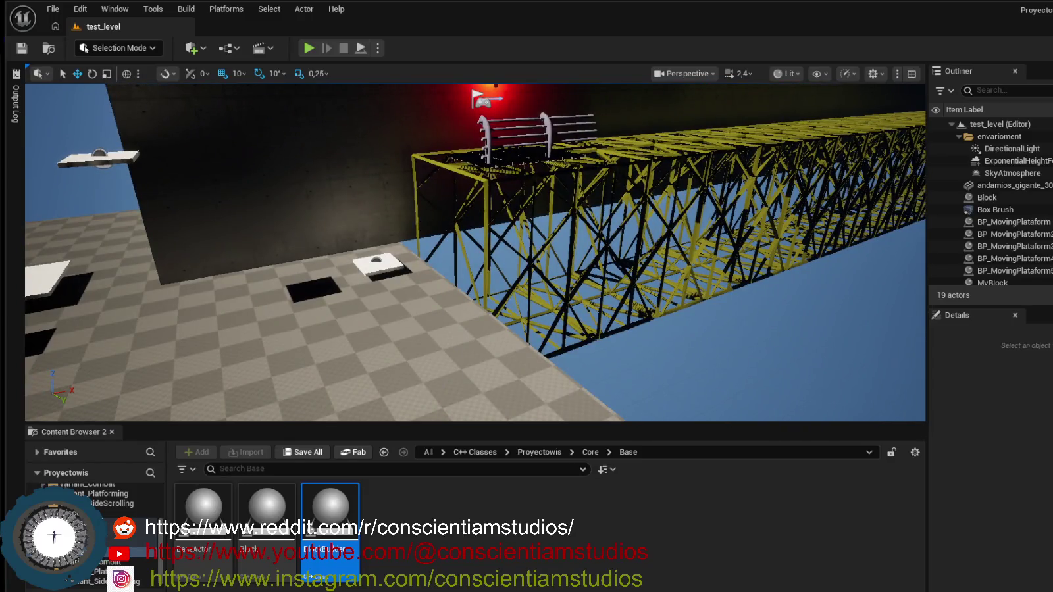